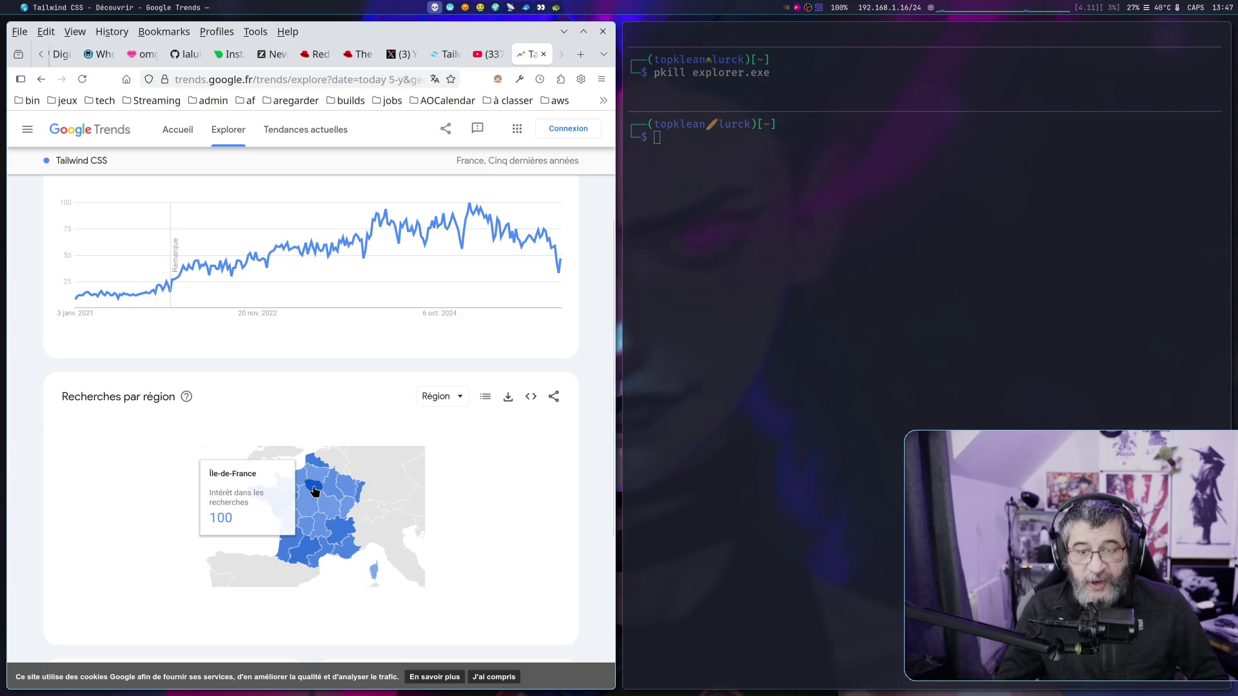
Review the Tailwind CSS interest-over-time chart and read what its values mean.
{"action": "scroll", "coordinate": [191, 483], "scroll_direction": "up", "scroll_amount": 3}
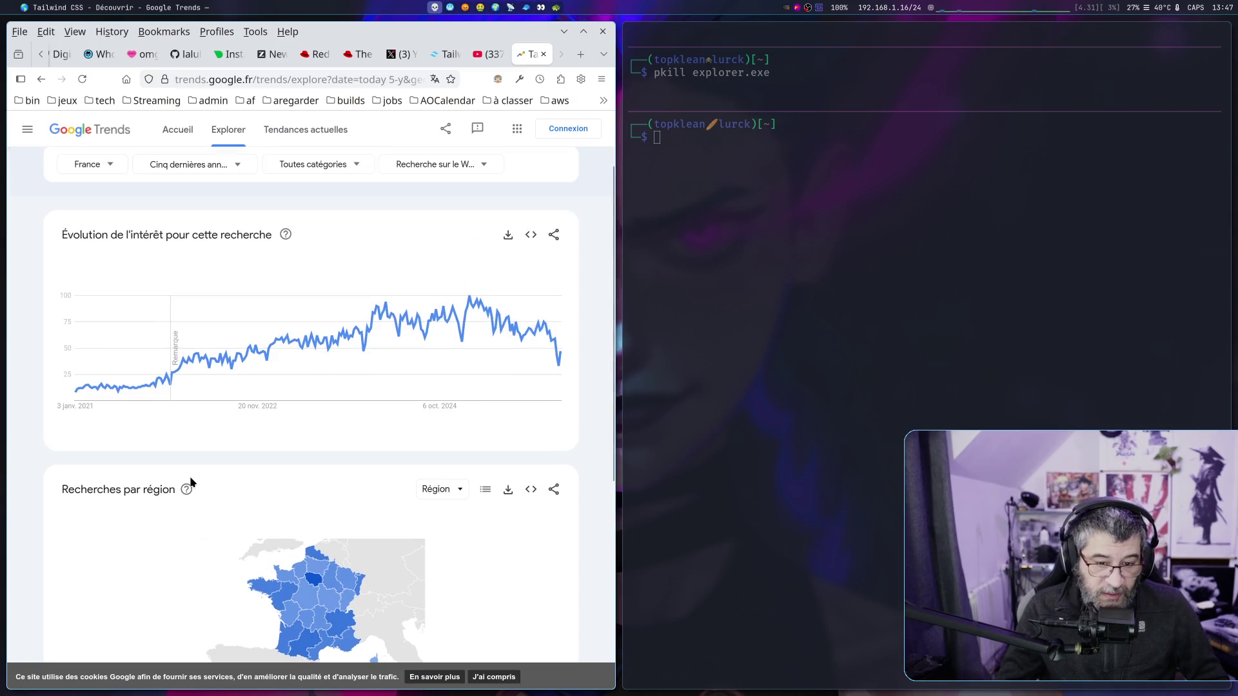
{"action": "scroll", "coordinate": [191, 481], "scroll_direction": "down", "scroll_amount": 2}
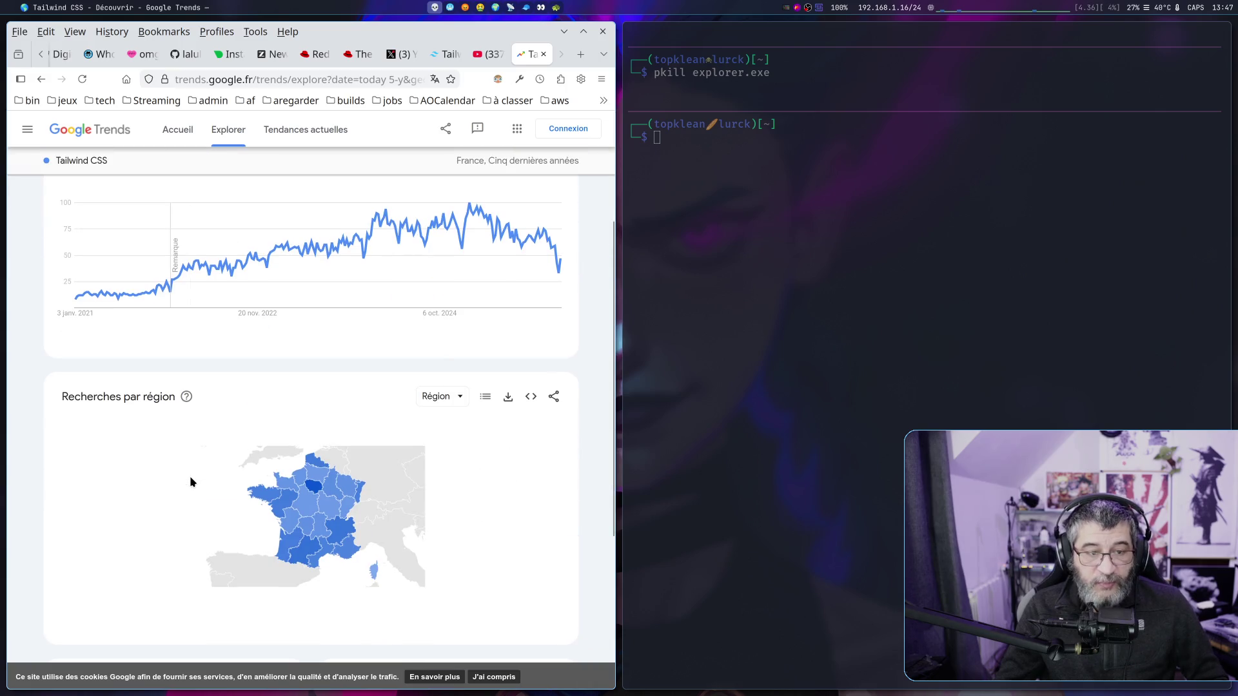
{"action": "scroll", "coordinate": [190, 477], "scroll_direction": "up", "scroll_amount": 1}
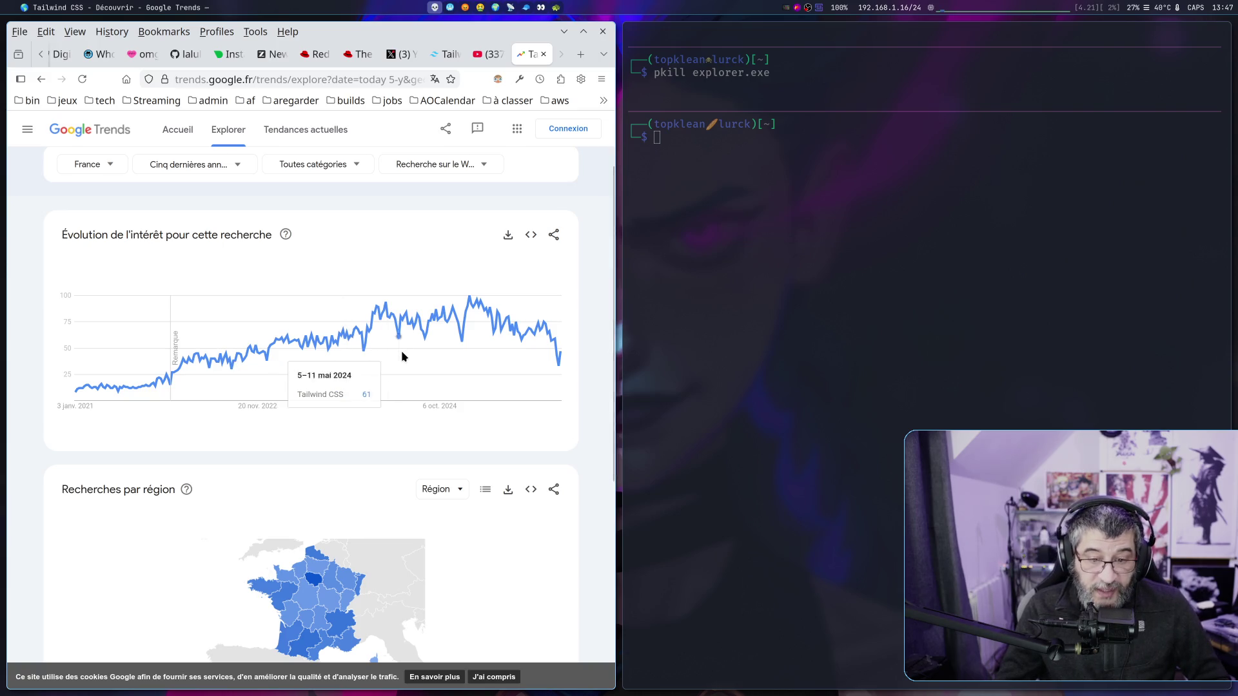
{"action": "scroll", "coordinate": [415, 370], "scroll_direction": "up", "scroll_amount": 2}
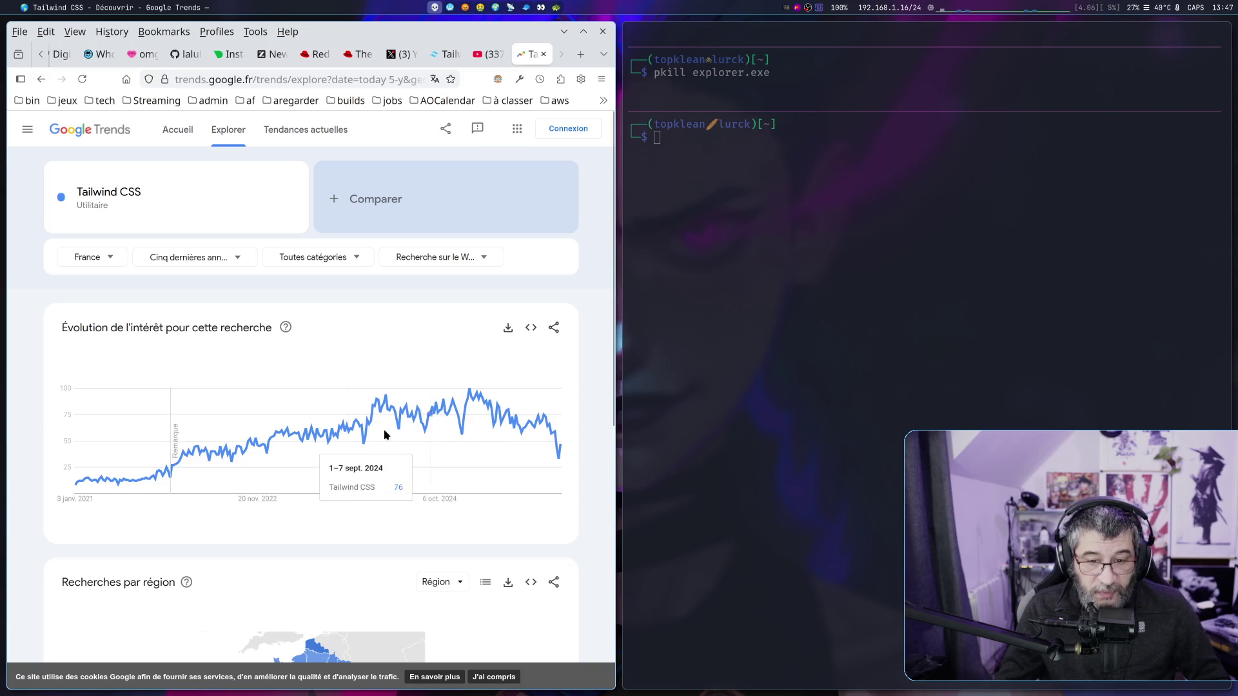
{"action": "scroll", "coordinate": [419, 497], "scroll_direction": "down", "scroll_amount": 3}
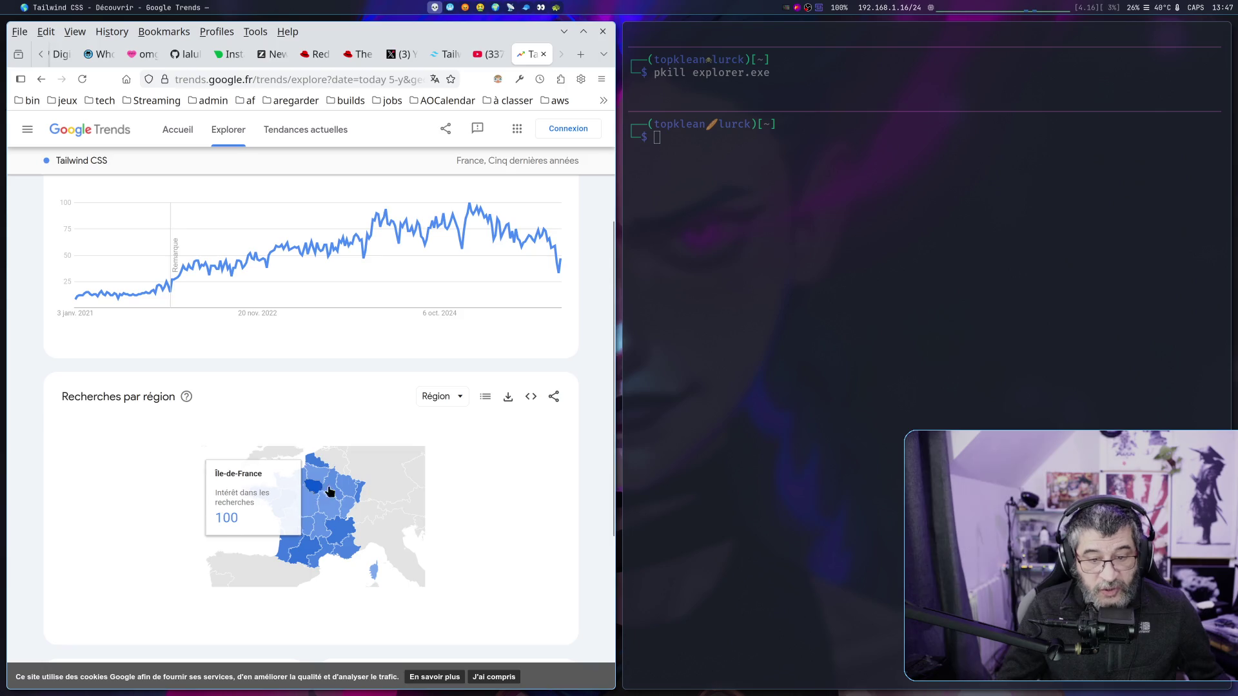
{"action": "scroll", "coordinate": [362, 473], "scroll_direction": "up", "scroll_amount": 3}
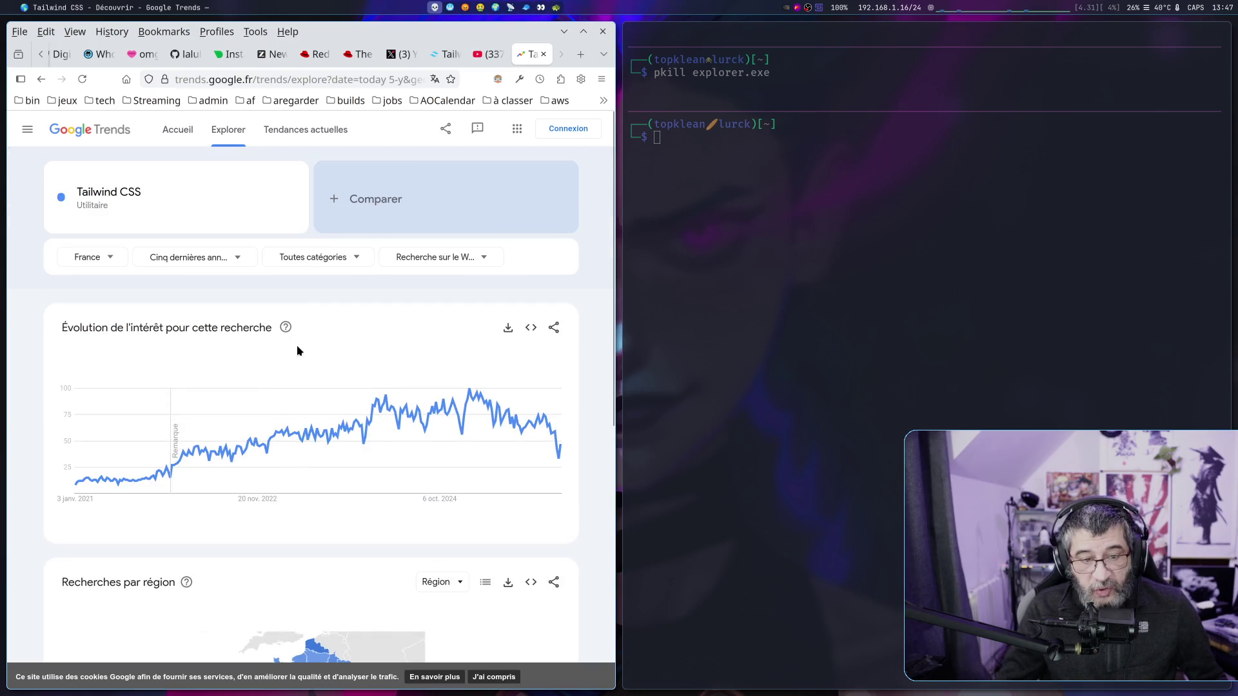
{"action": "left_click", "coordinate": [286, 329]}
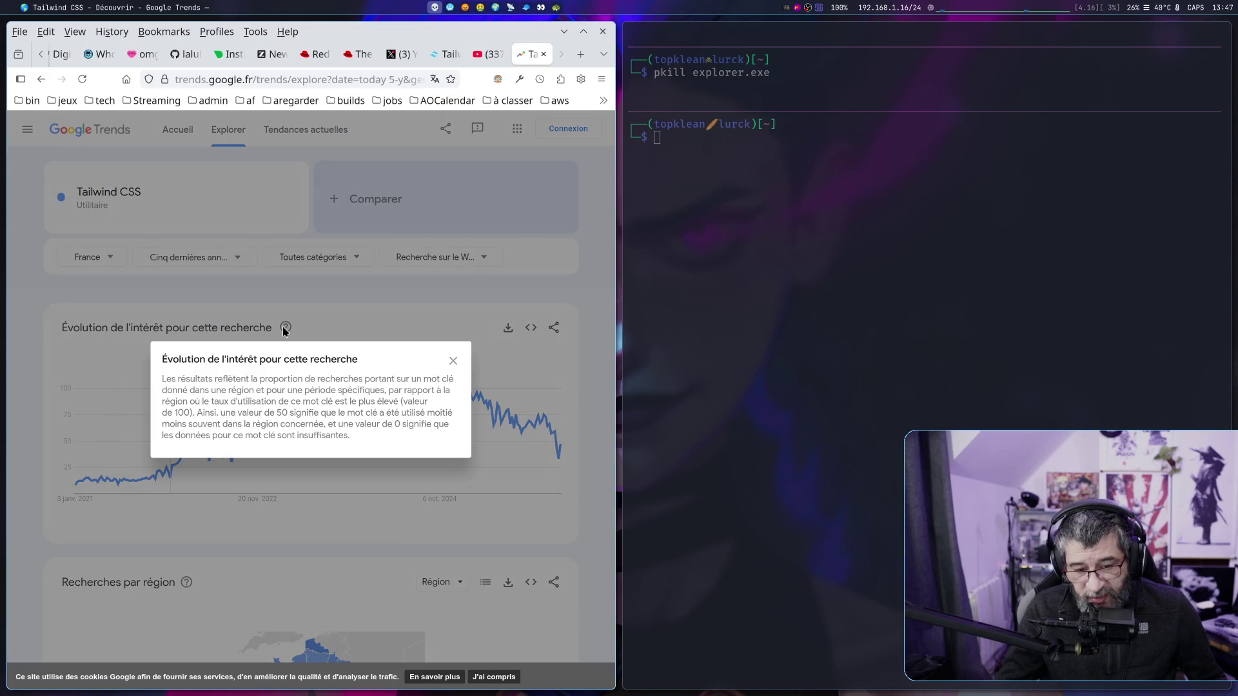
{"action": "left_click", "coordinate": [111, 548]}
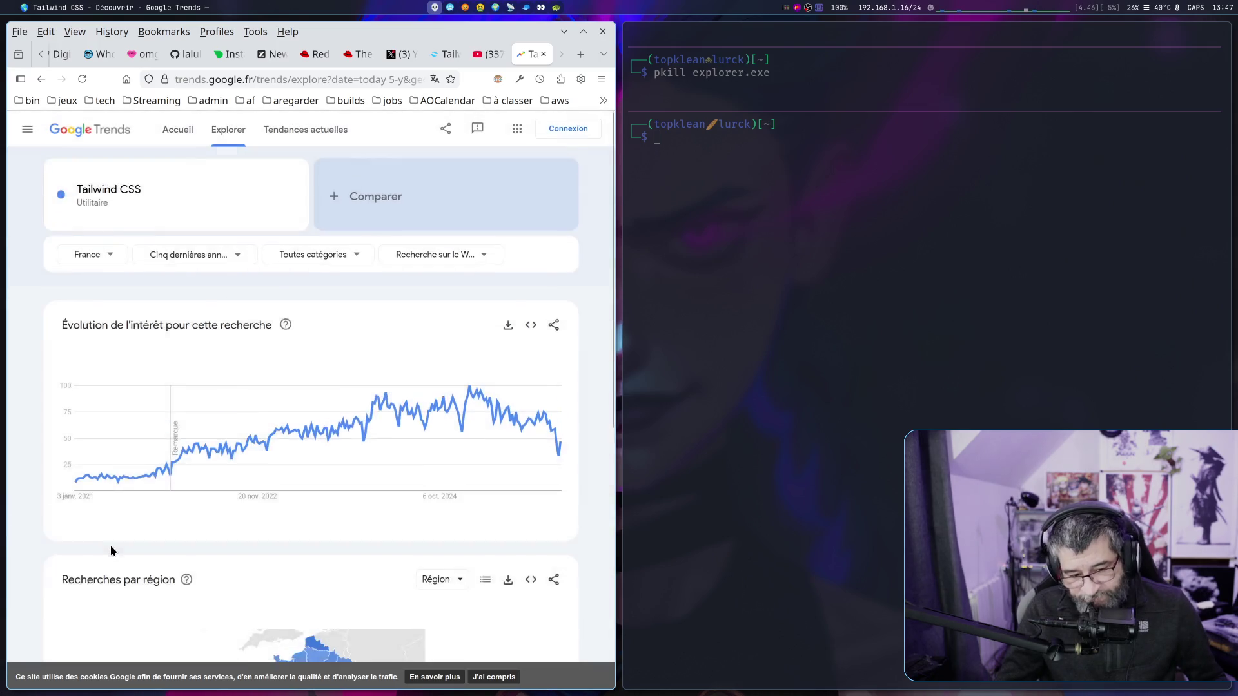
{"action": "scroll", "coordinate": [193, 535], "scroll_direction": "down", "scroll_amount": 3}
{"action": "mouse_move", "coordinate": [309, 492]}
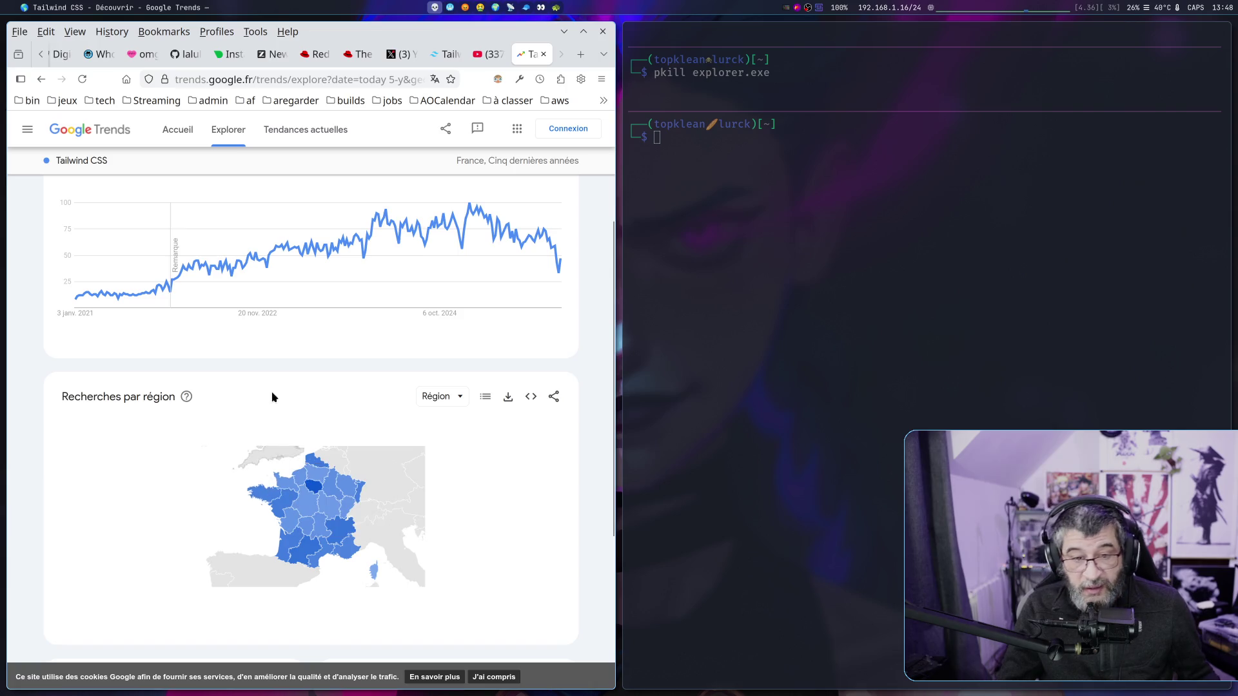
Go back to the previous worldwide version of the Tailwind CSS search.
{"action": "scroll", "coordinate": [309, 348], "scroll_direction": "up", "scroll_amount": 3}
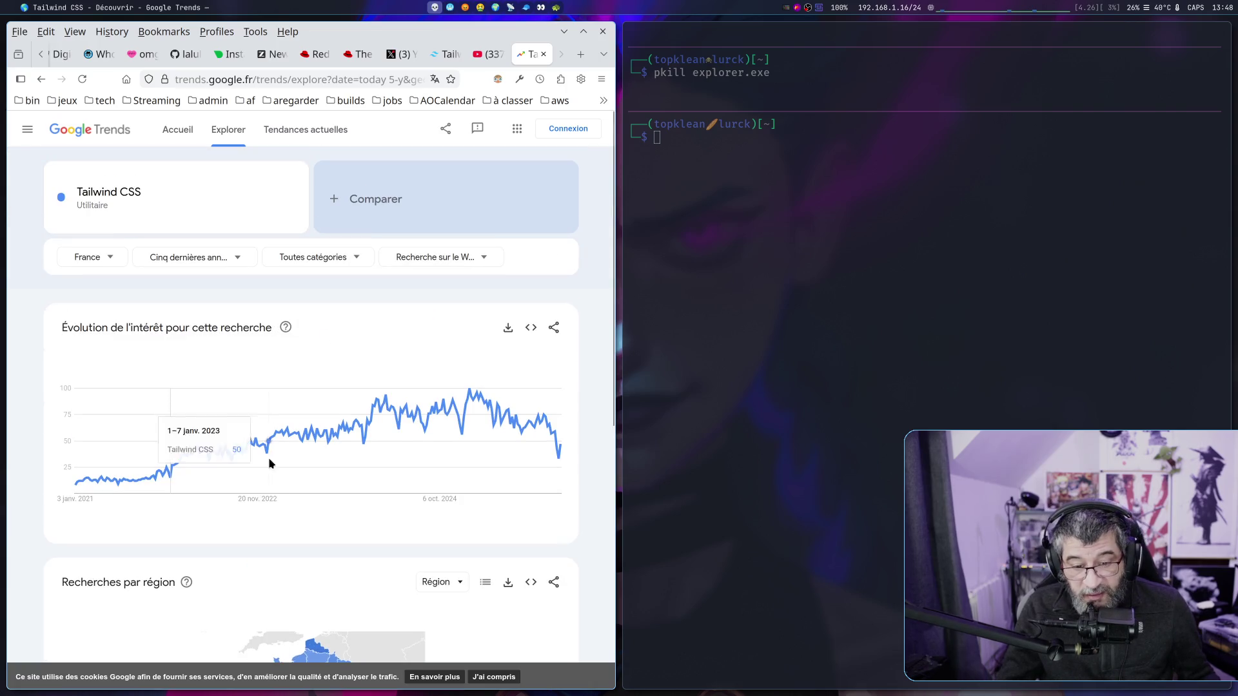
{"action": "scroll", "coordinate": [267, 462], "scroll_direction": "down", "scroll_amount": 4}
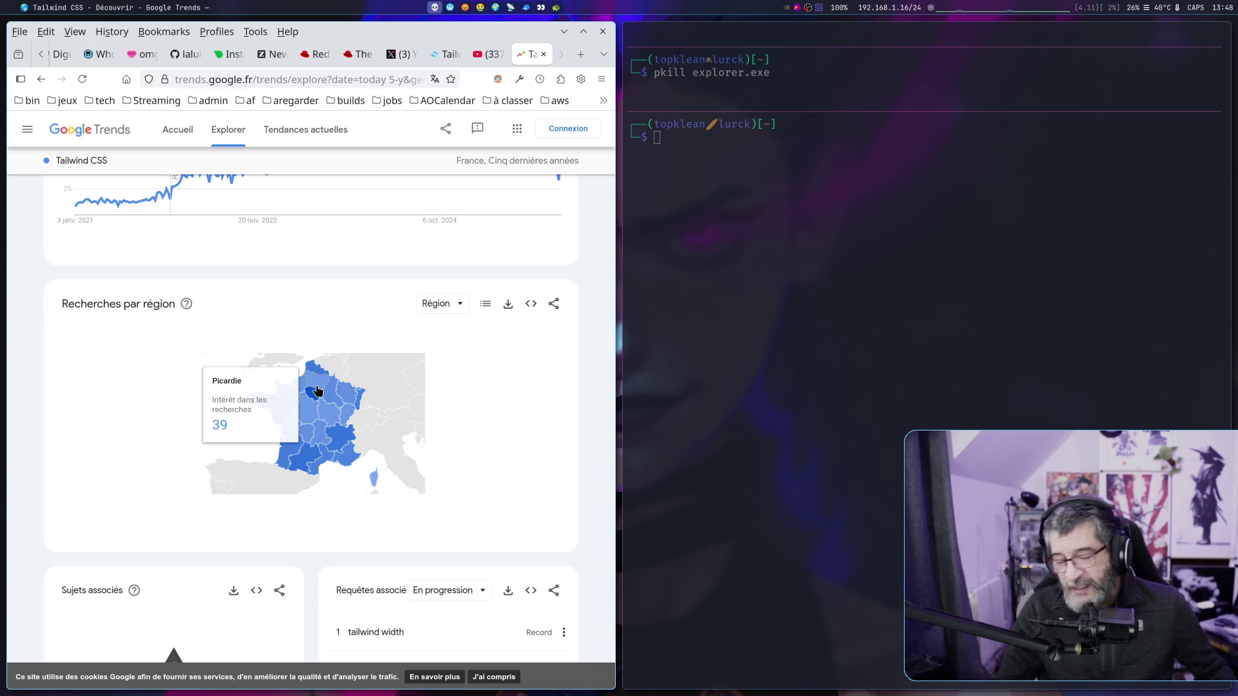
{"action": "scroll", "coordinate": [276, 360], "scroll_direction": "up", "scroll_amount": 5}
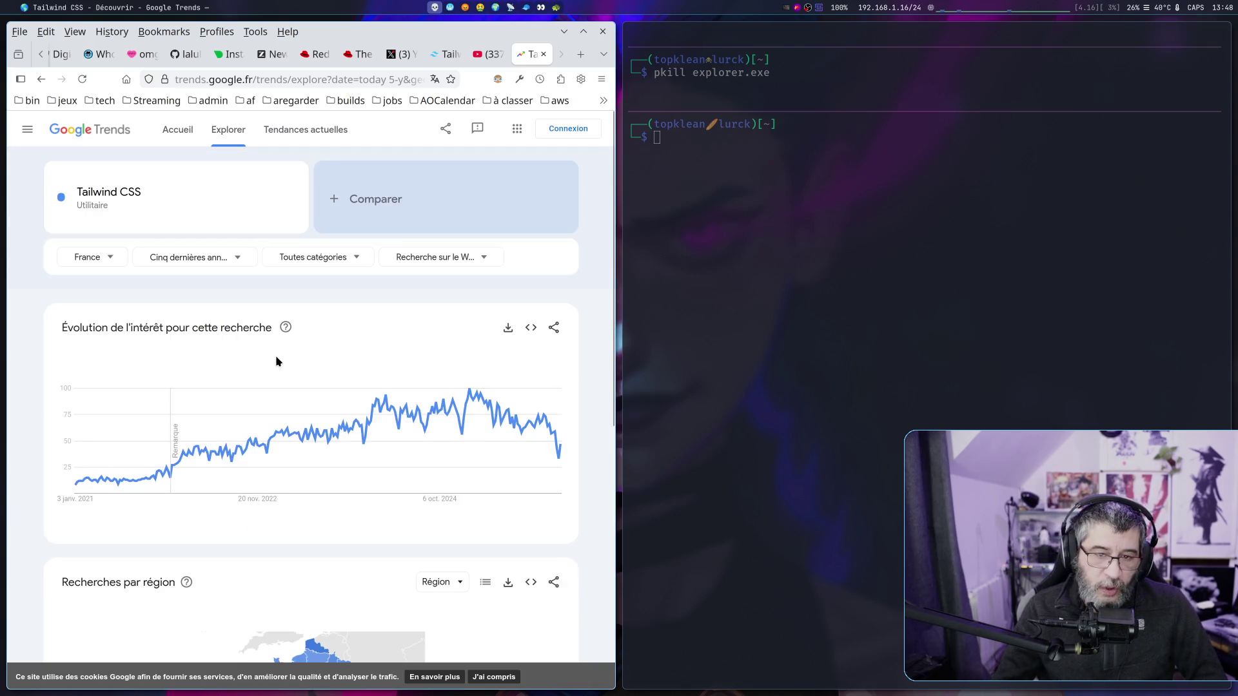
{"action": "key", "text": "alt+Left"}
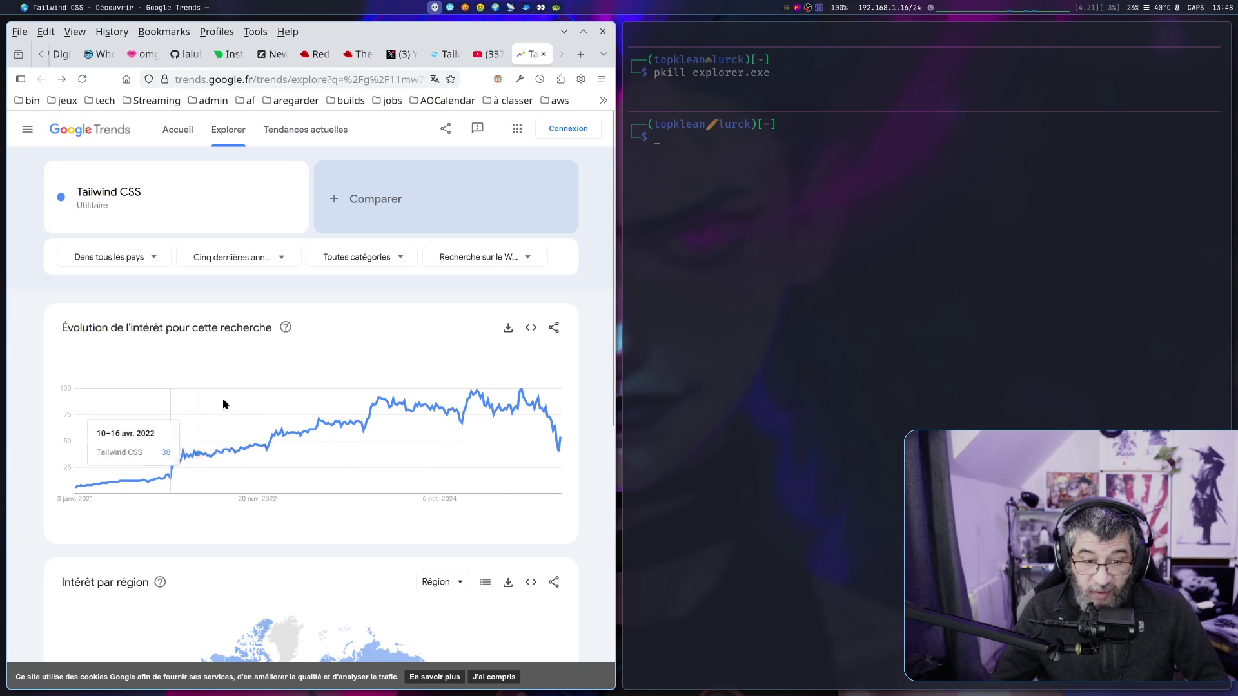
Scroll through the worldwide Tailwind CSS results.
{"action": "scroll", "coordinate": [460, 408], "scroll_direction": "down", "scroll_amount": 3}
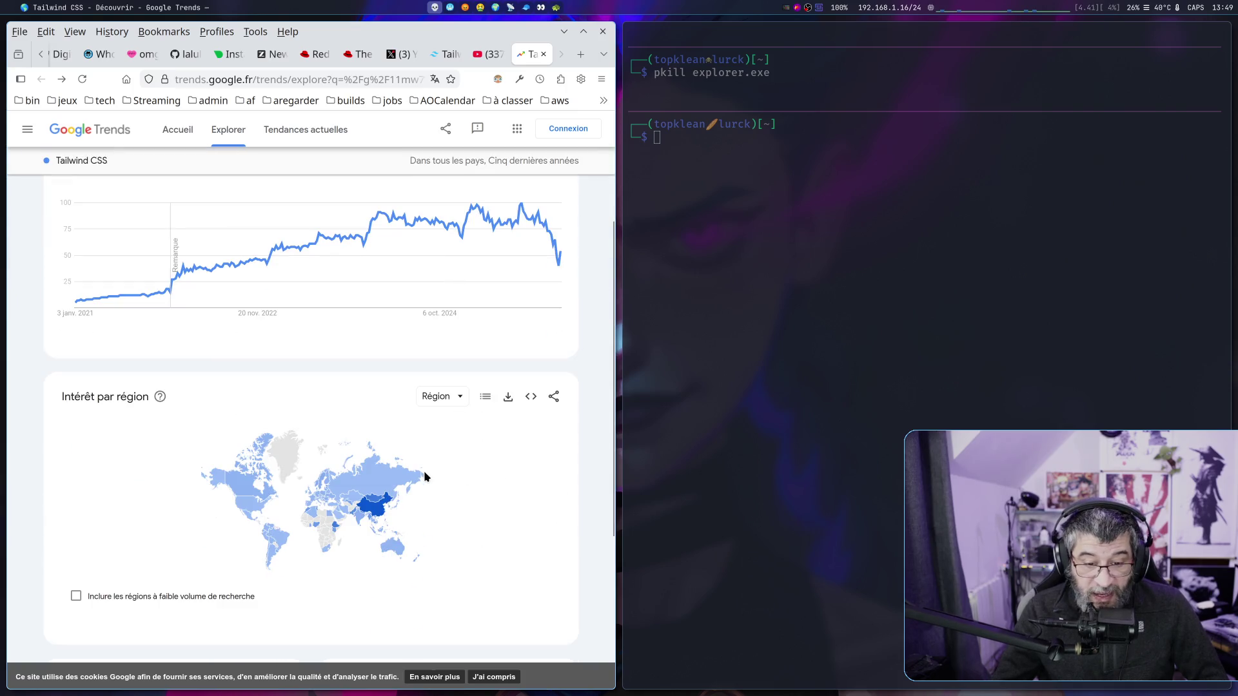
{"action": "mouse_move", "coordinate": [373, 514]}
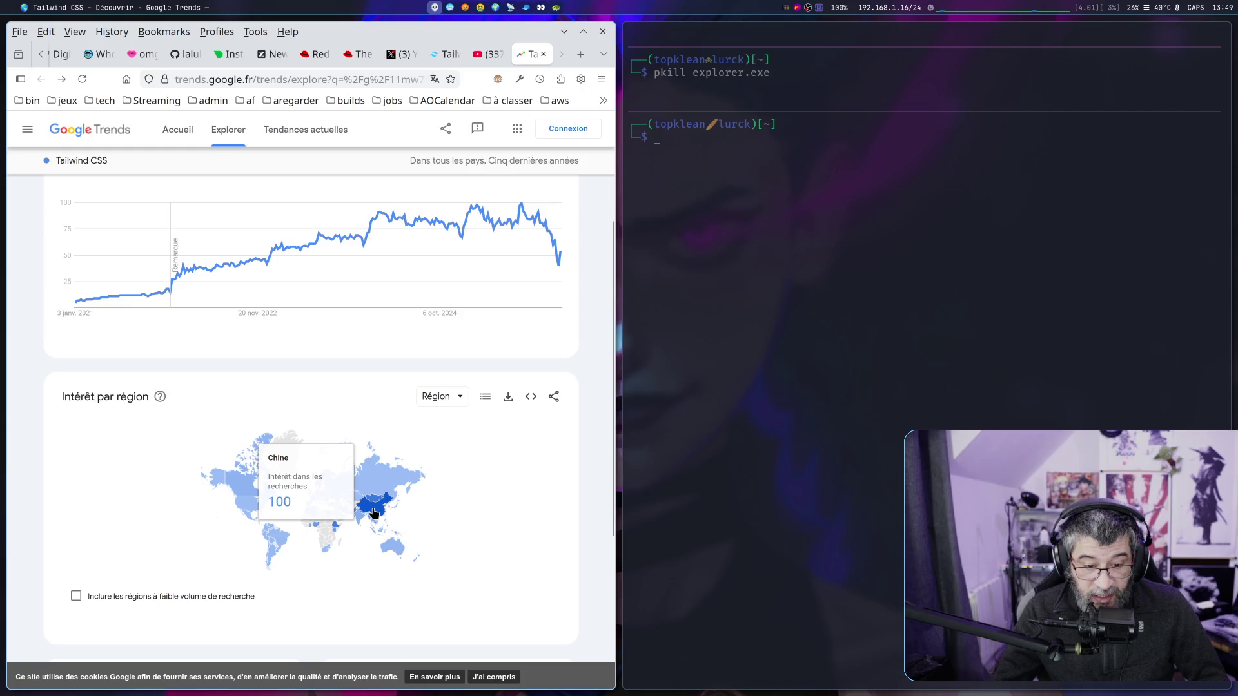
{"action": "scroll", "coordinate": [453, 423], "scroll_direction": "up", "scroll_amount": 3}
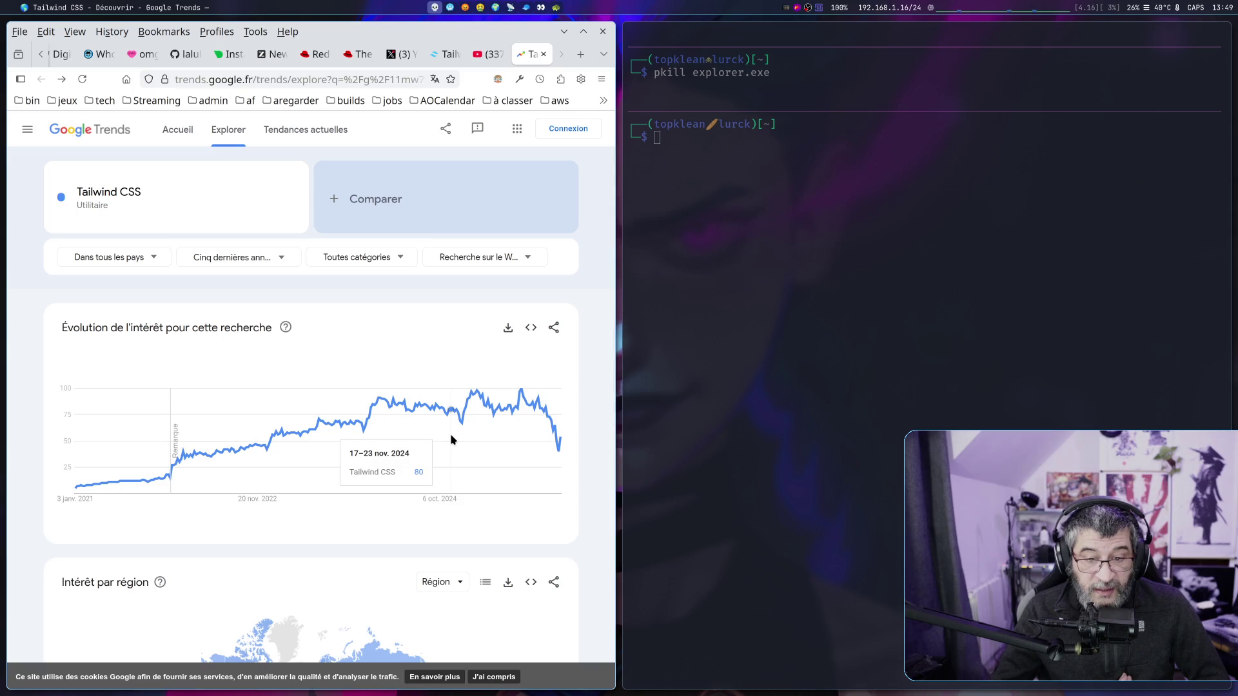
{"action": "scroll", "coordinate": [452, 440], "scroll_direction": "down", "scroll_amount": 3}
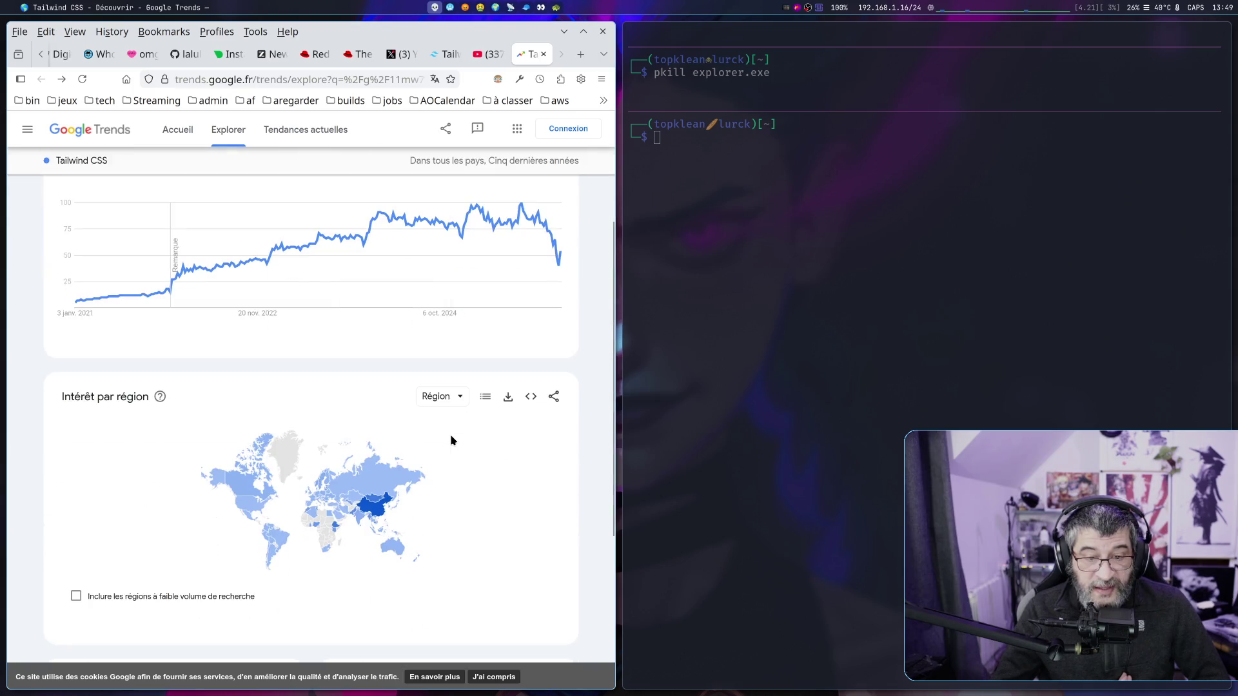
{"action": "scroll", "coordinate": [452, 439], "scroll_direction": "up", "scroll_amount": 3}
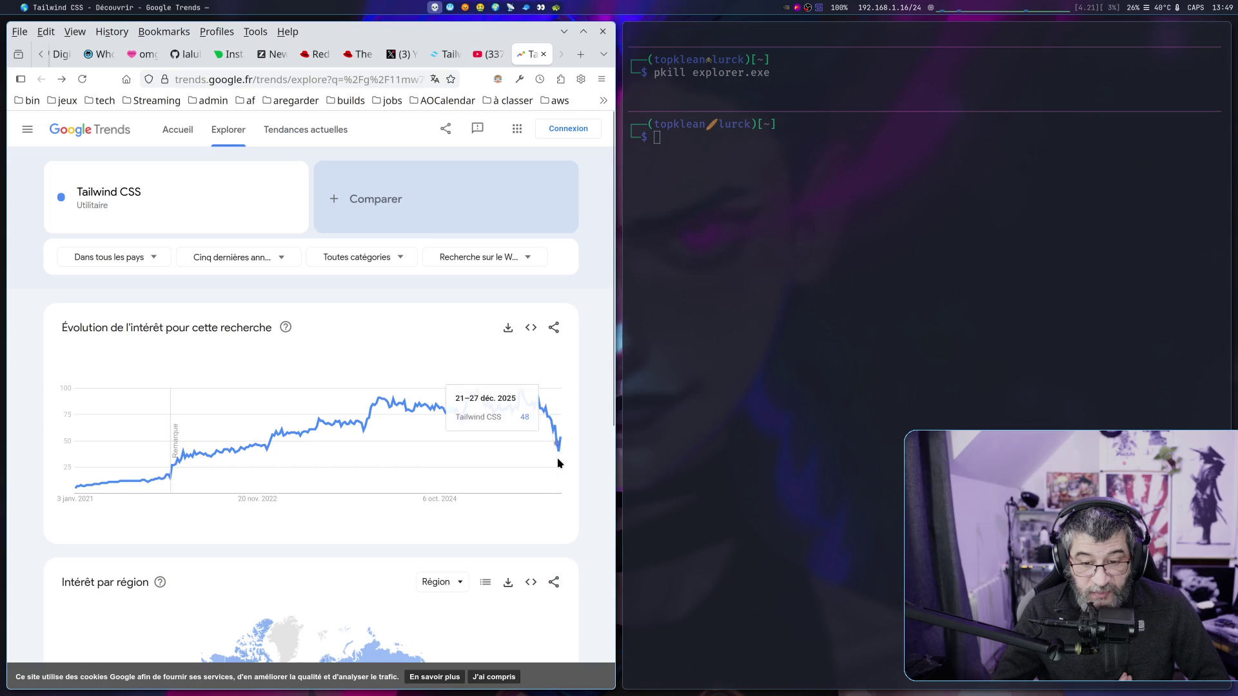
{"action": "scroll", "coordinate": [516, 444], "scroll_direction": "down", "scroll_amount": 4}
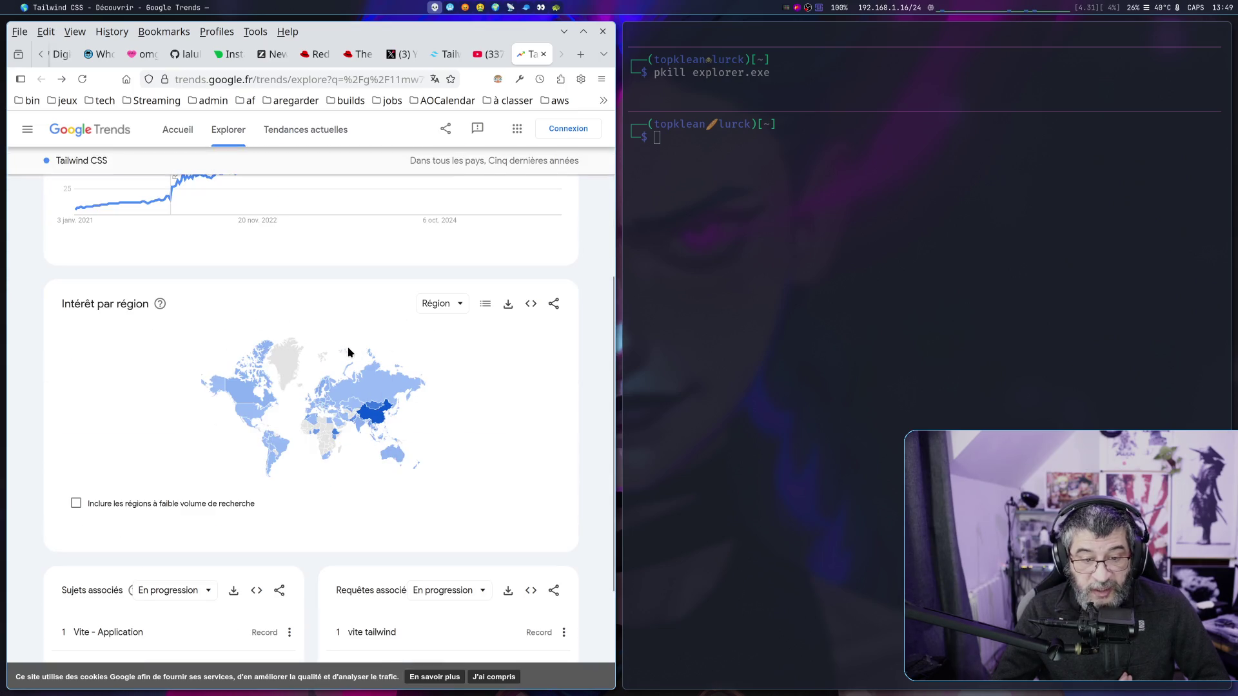
{"action": "mouse_move", "coordinate": [377, 422]}
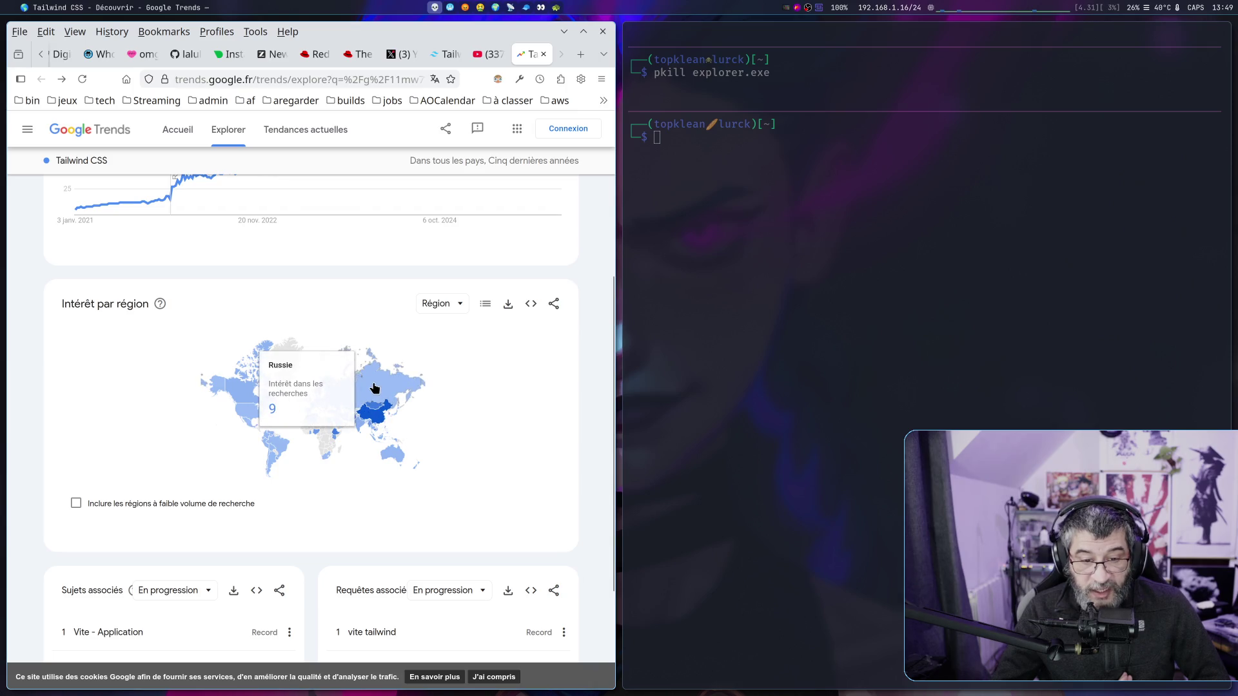
{"action": "mouse_move", "coordinate": [313, 409]}
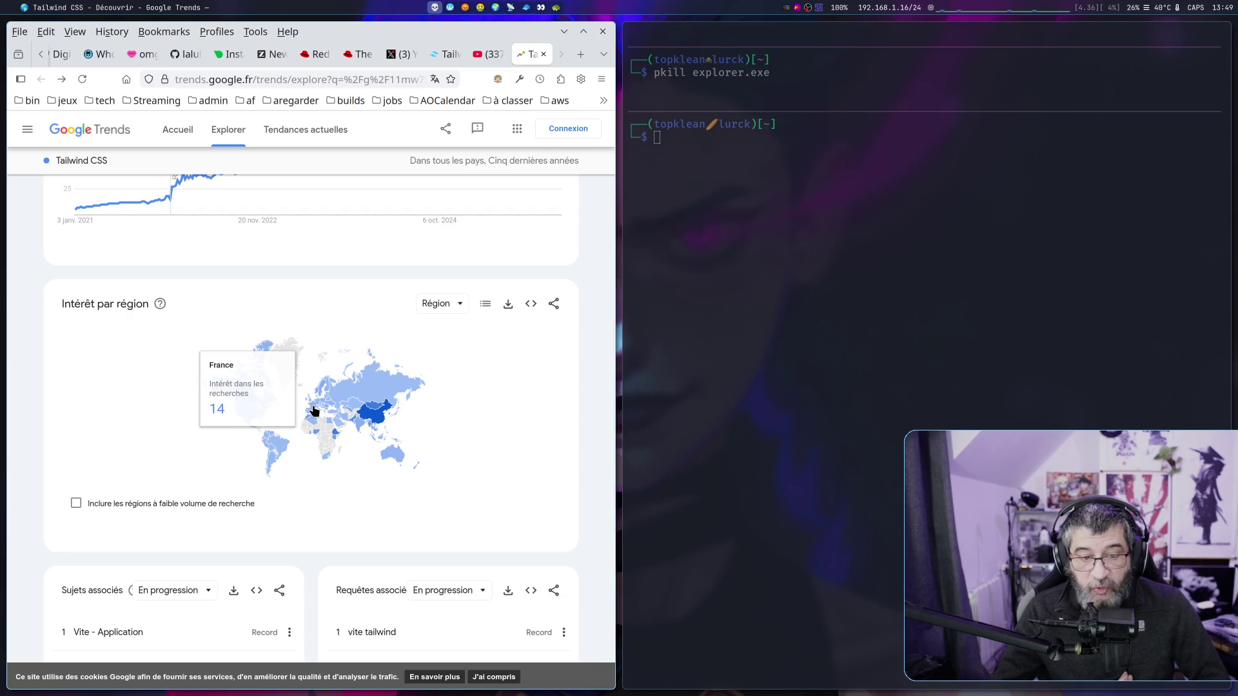
{"action": "scroll", "coordinate": [304, 304], "scroll_direction": "up", "scroll_amount": 5}
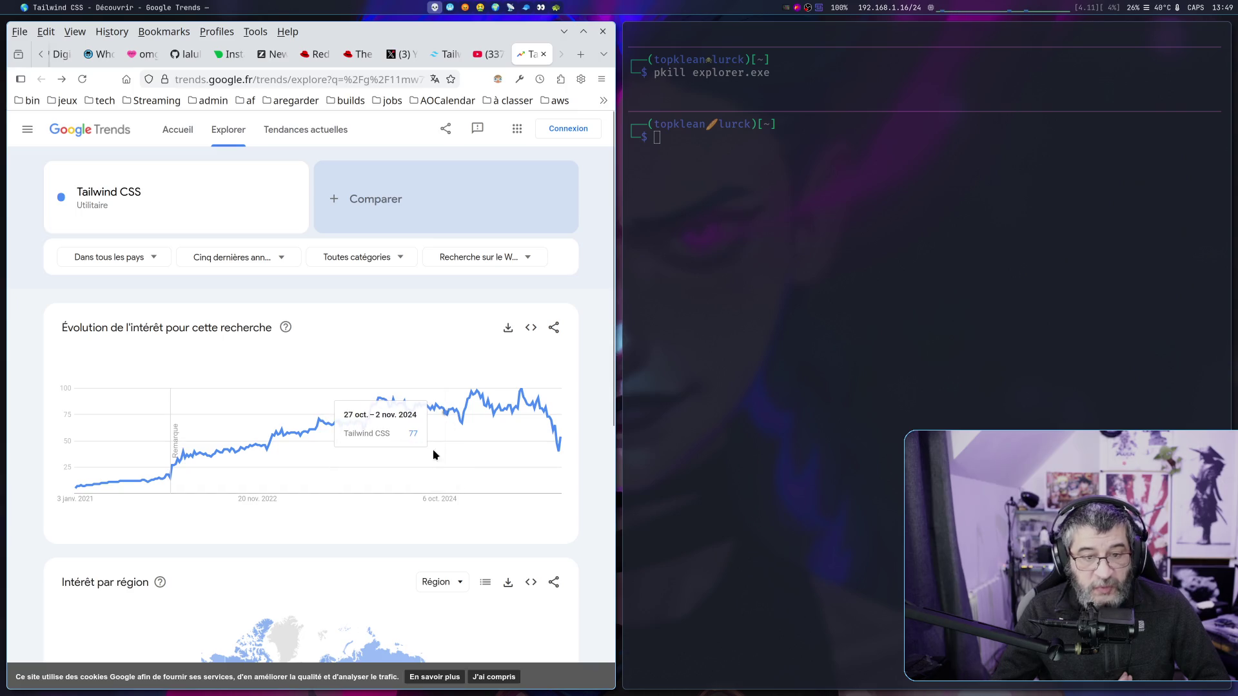
Browse the search category and search type options, leaving them unchanged.
{"action": "left_click", "coordinate": [389, 261]}
{"action": "left_click", "coordinate": [523, 269]}
{"action": "left_click", "coordinate": [523, 269]}
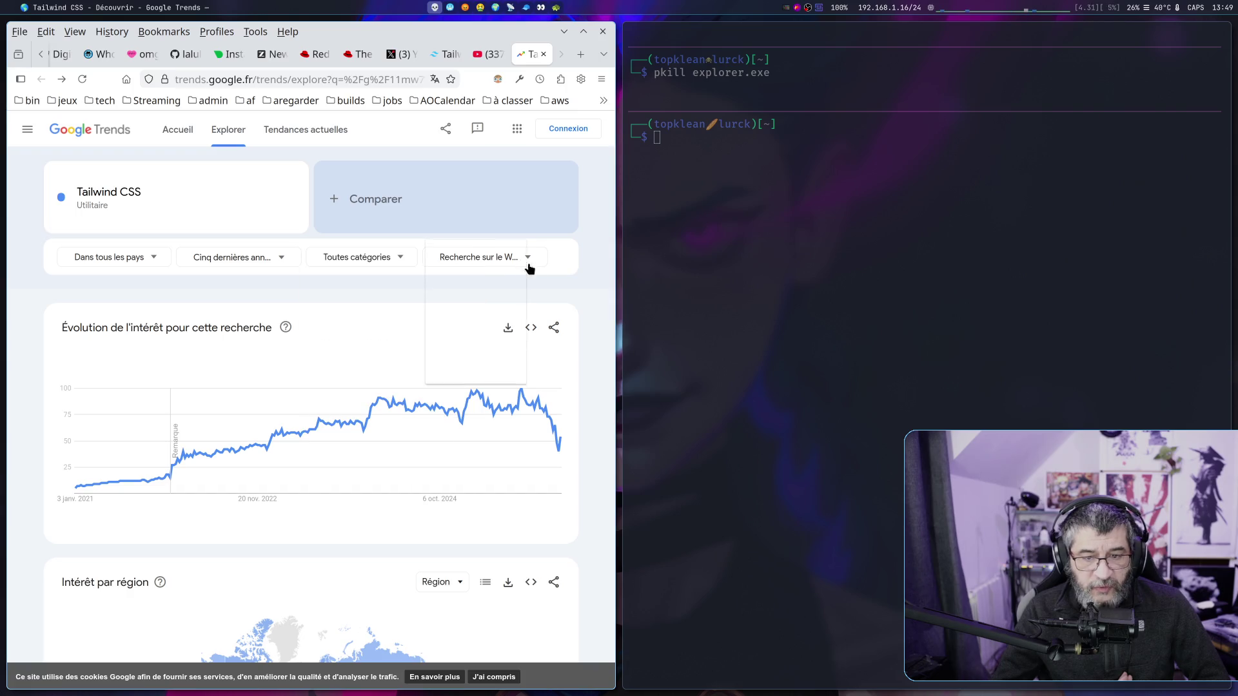
{"action": "left_click", "coordinate": [119, 263]}
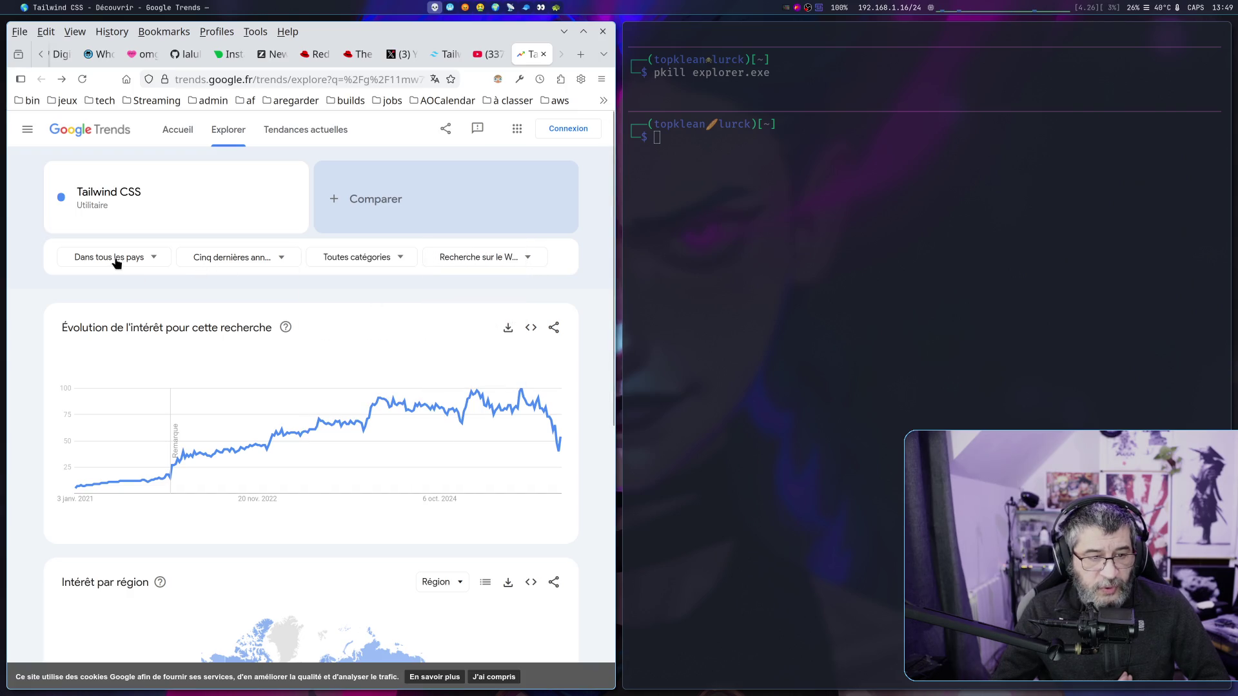
Limit the chart to '12 derniers mois' and scroll down to the 'Intérêt par région' map.
{"action": "left_click", "coordinate": [282, 261]}
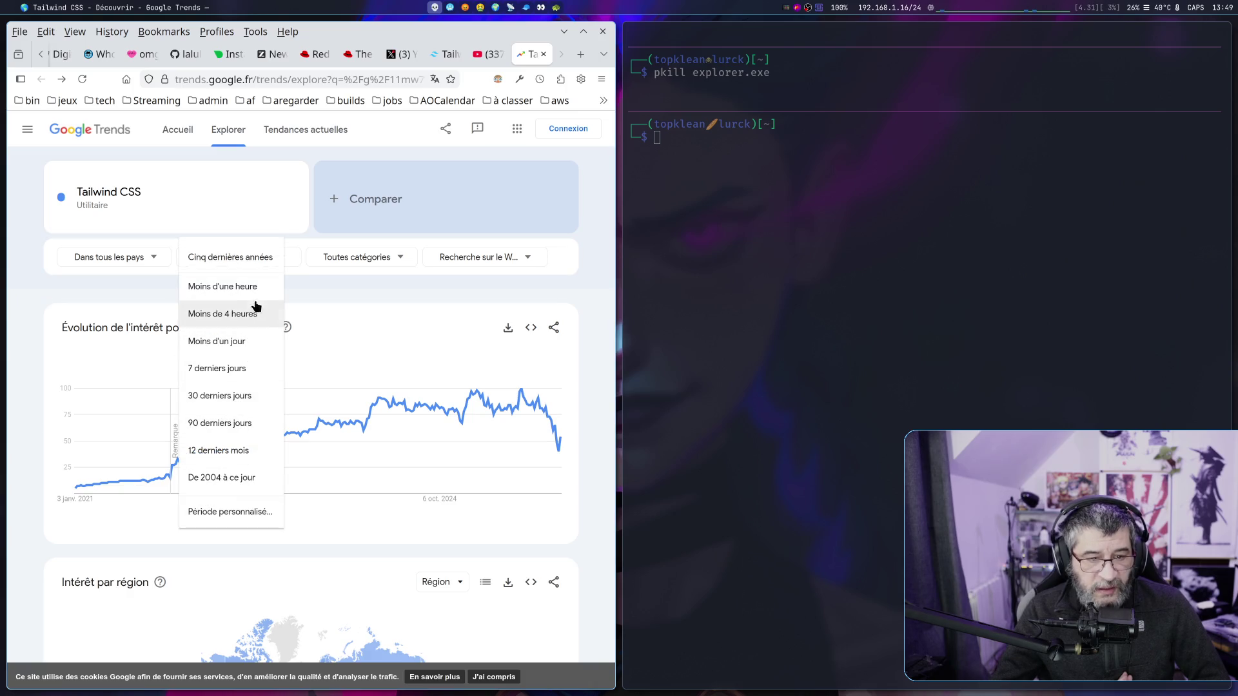
{"action": "left_click", "coordinate": [232, 450]}
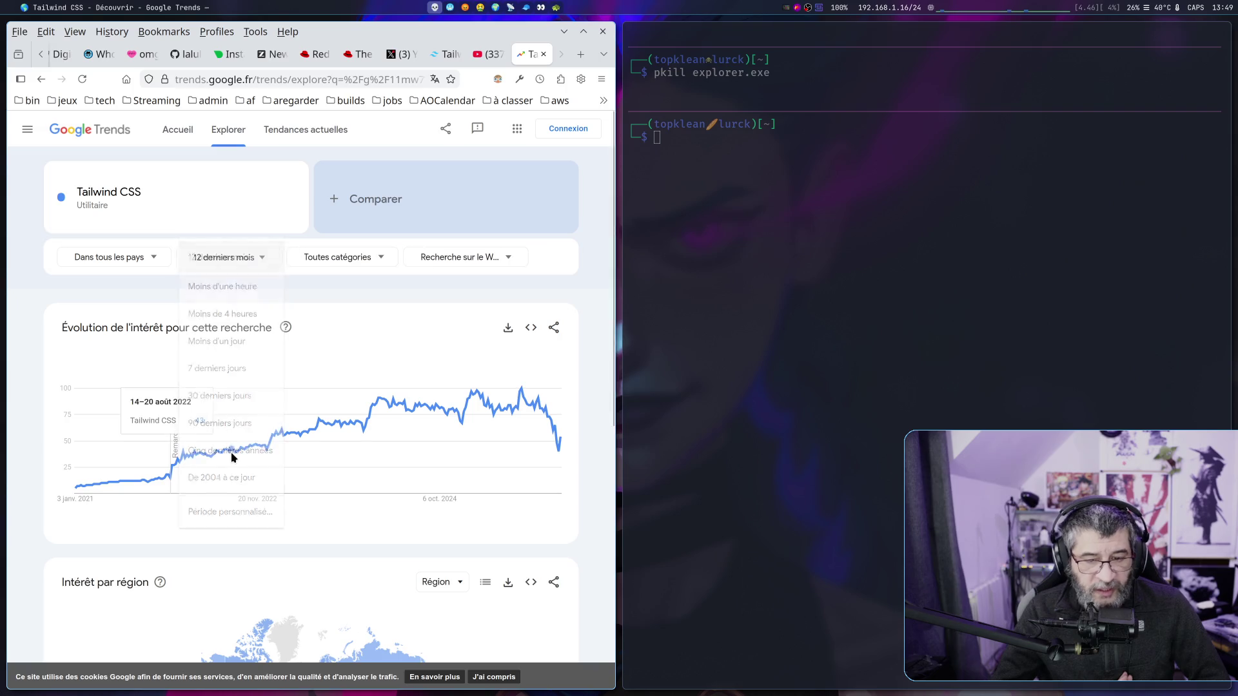
{"action": "scroll", "coordinate": [586, 466], "scroll_direction": "down", "scroll_amount": 3}
{"action": "scroll", "coordinate": [585, 466], "scroll_direction": "up", "scroll_amount": 2}
{"action": "mouse_move", "coordinate": [309, 596]}
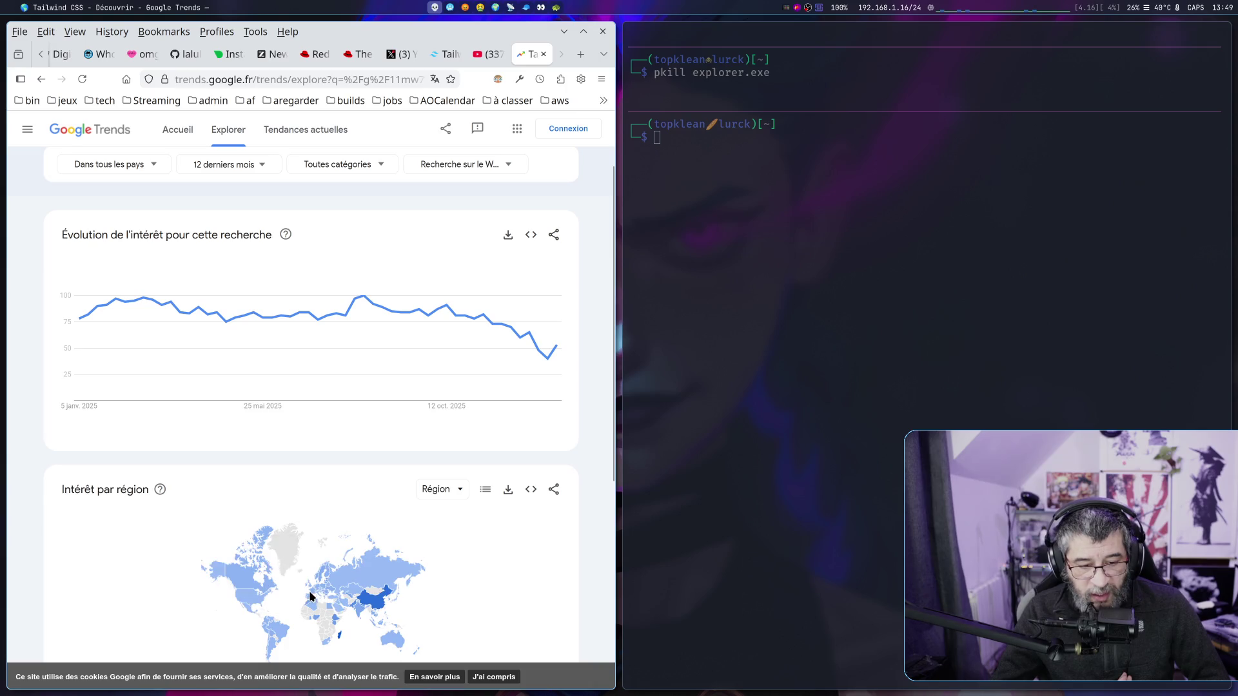
{"action": "mouse_move", "coordinate": [343, 580]}
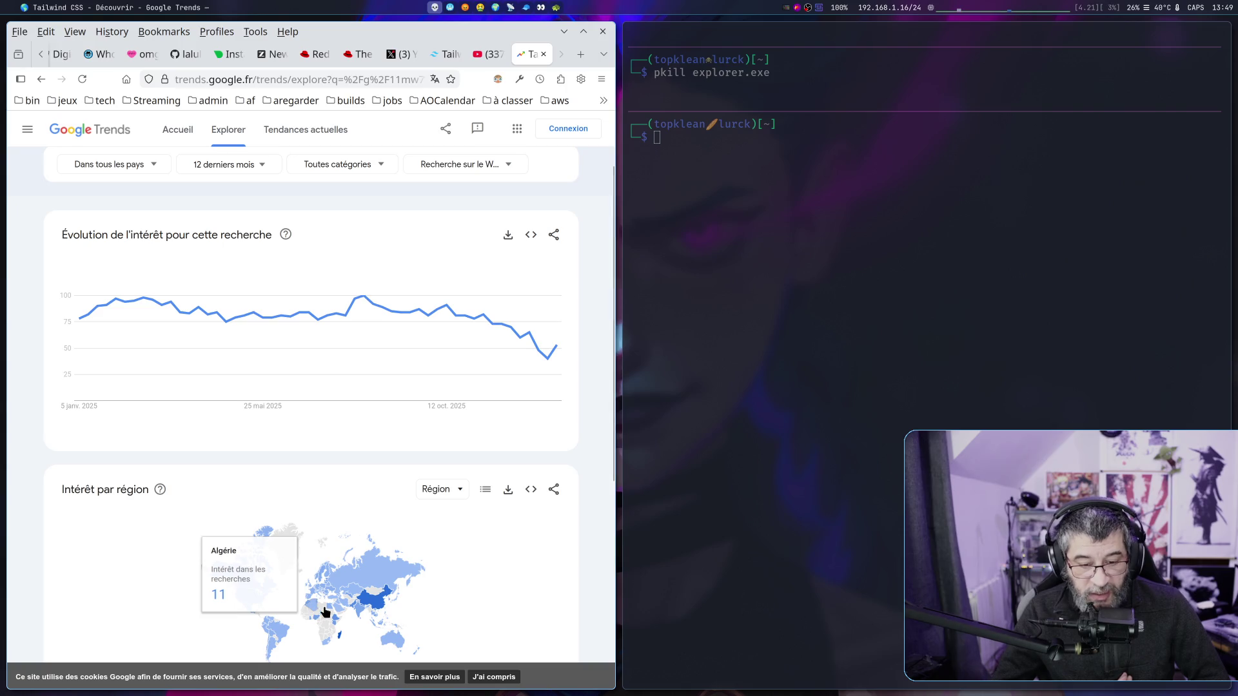
{"action": "mouse_move", "coordinate": [392, 643]}
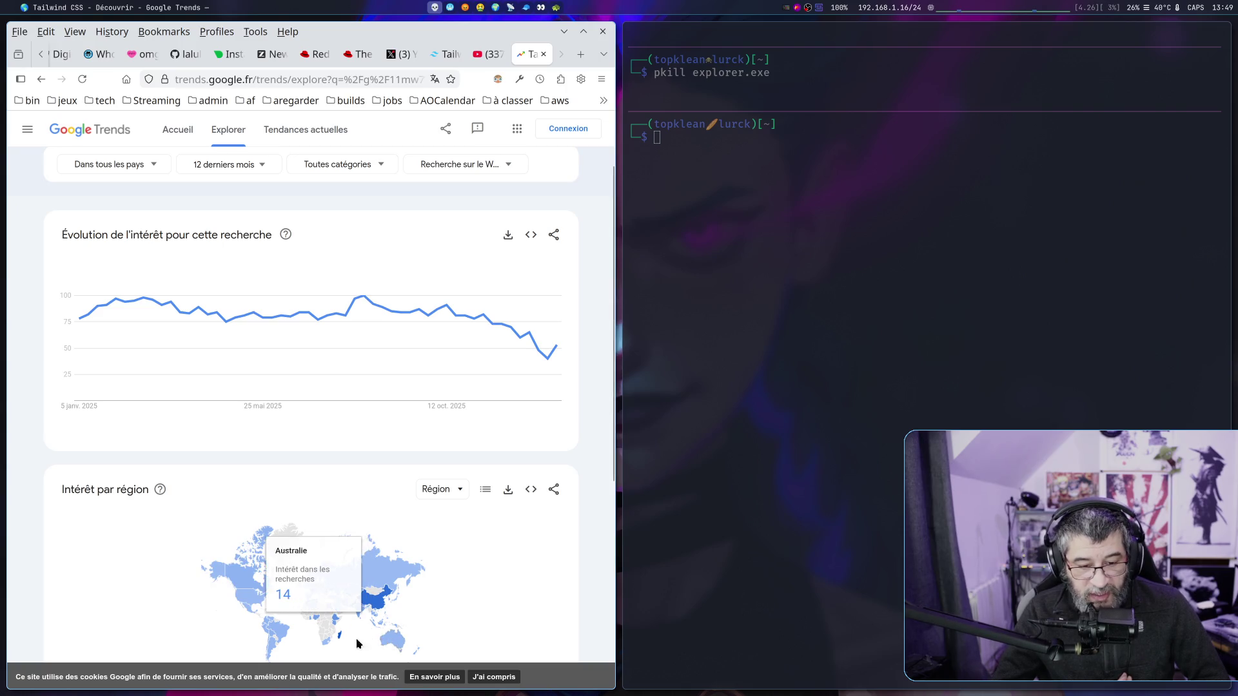
{"action": "mouse_move", "coordinate": [251, 577]}
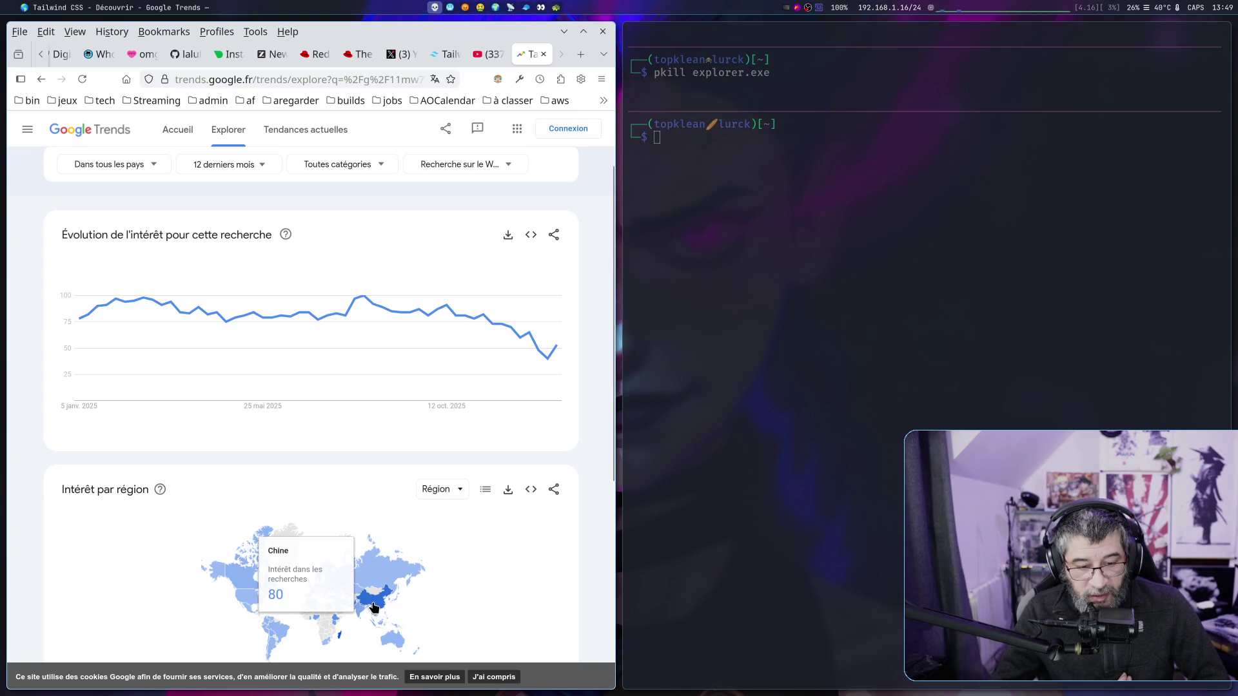
{"action": "scroll", "coordinate": [464, 602], "scroll_direction": "down", "scroll_amount": 3}
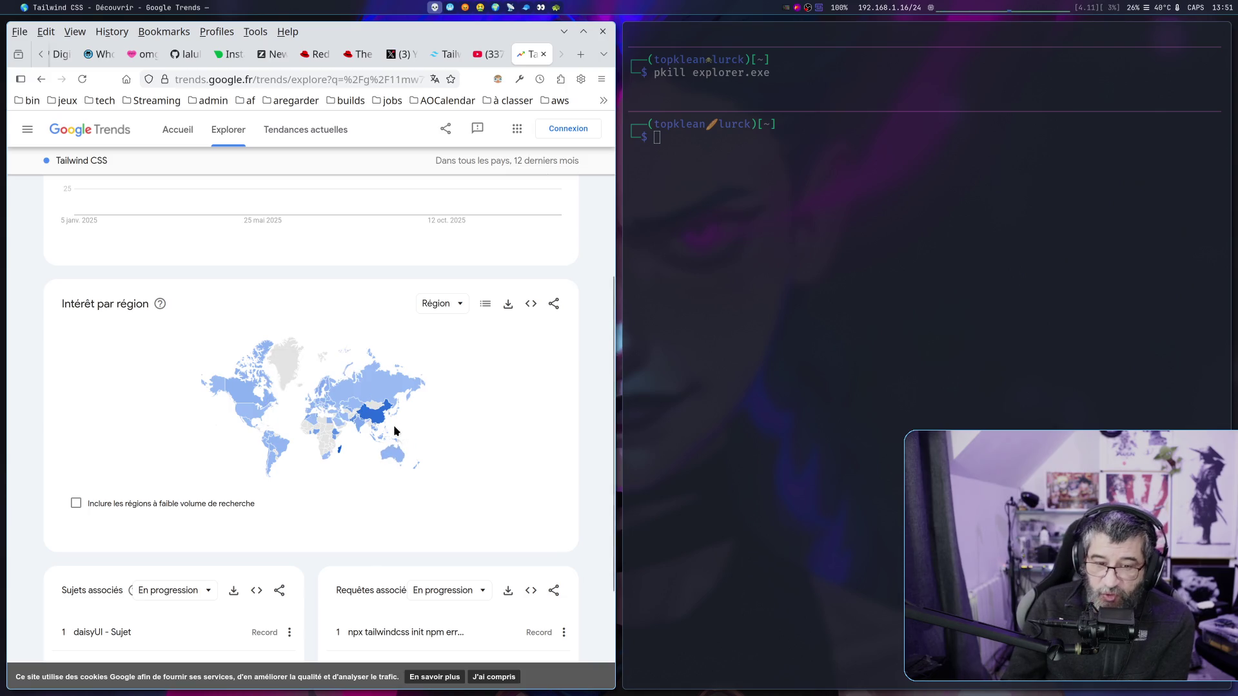
{"action": "mouse_move", "coordinate": [313, 410]}
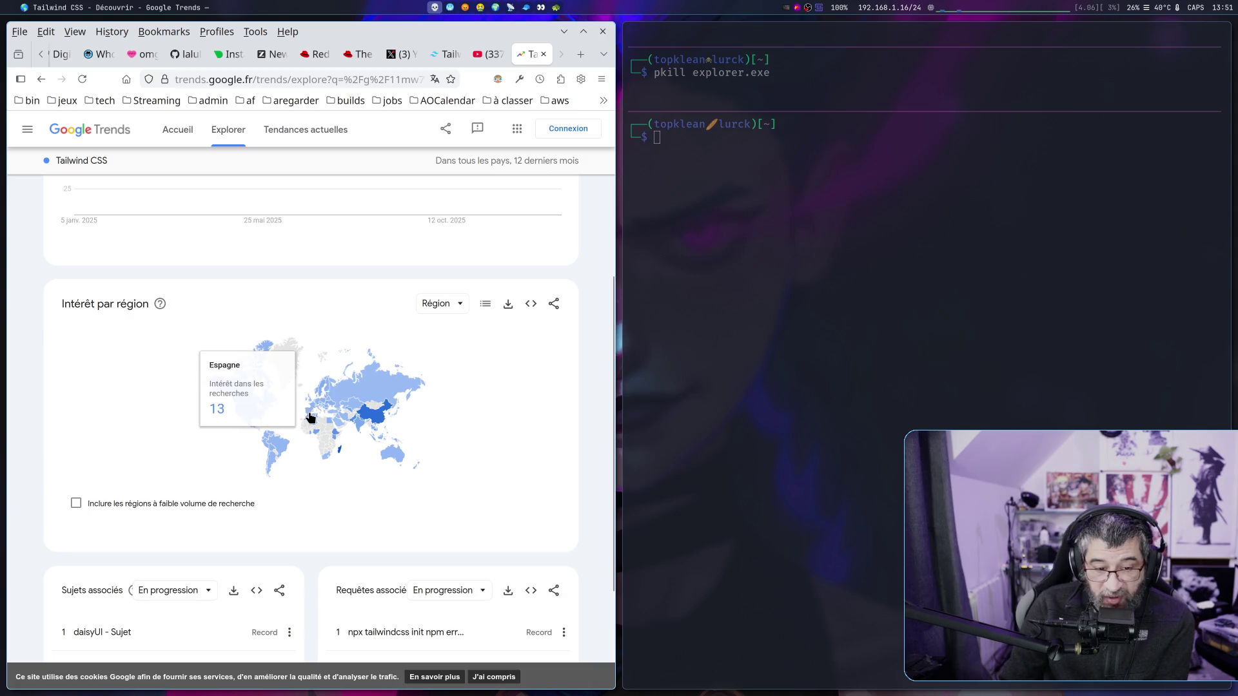
{"action": "mouse_move", "coordinate": [341, 455]}
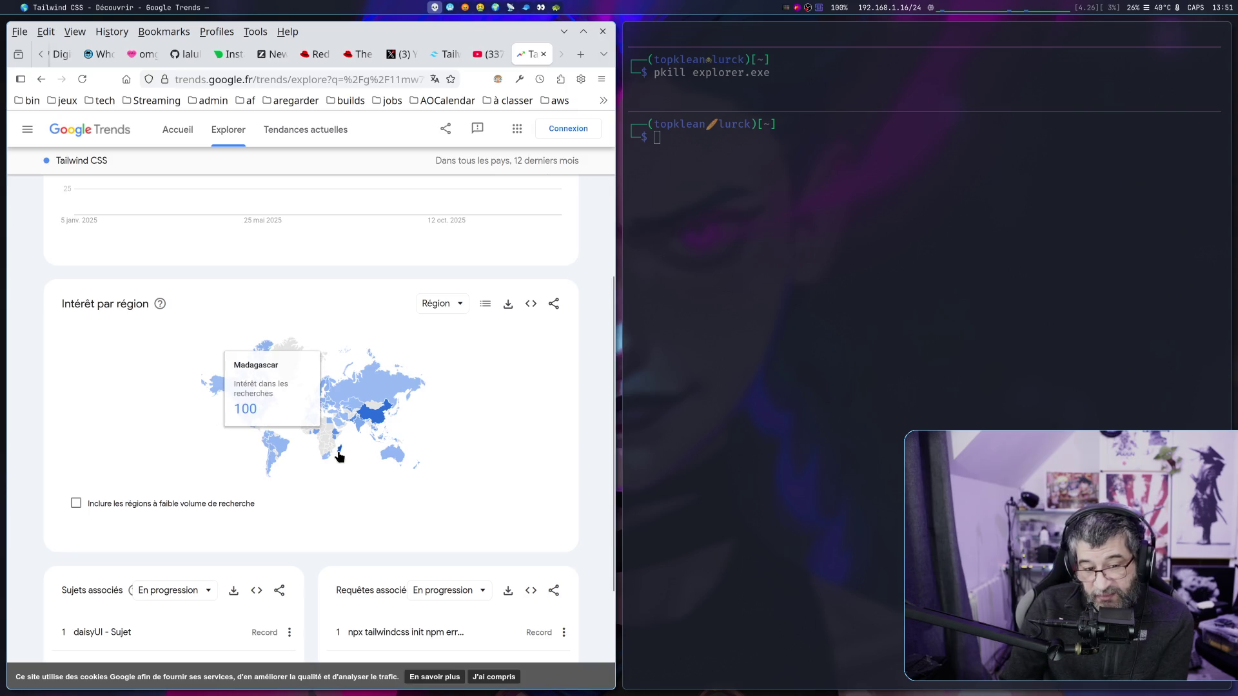
{"action": "mouse_move", "coordinate": [372, 423]}
{"action": "mouse_move", "coordinate": [371, 398]}
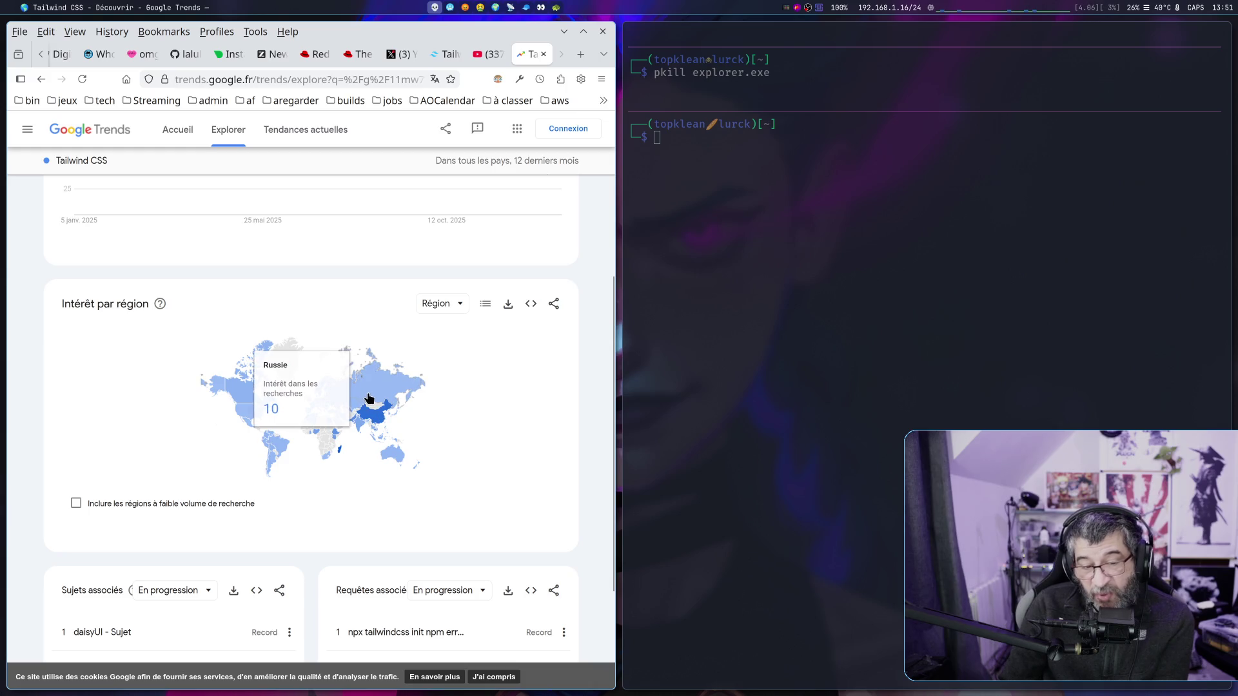
{"action": "scroll", "coordinate": [379, 388], "scroll_direction": "up", "scroll_amount": 5}
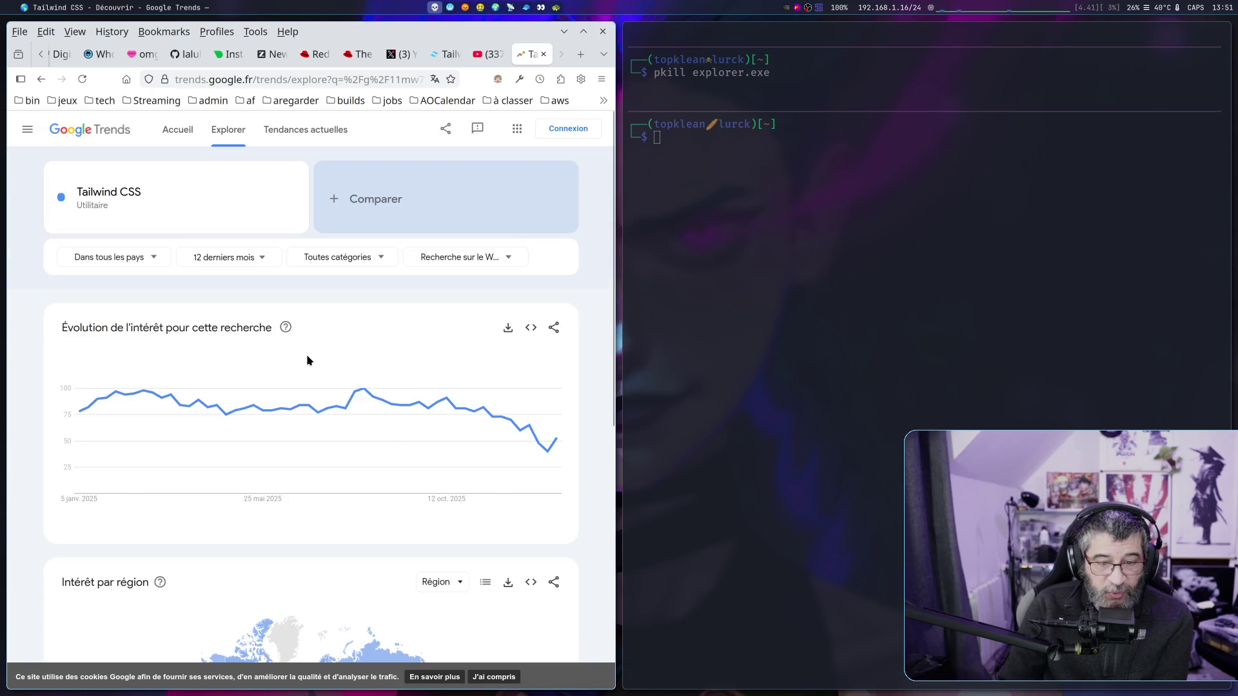
{"action": "mouse_move", "coordinate": [412, 395]}
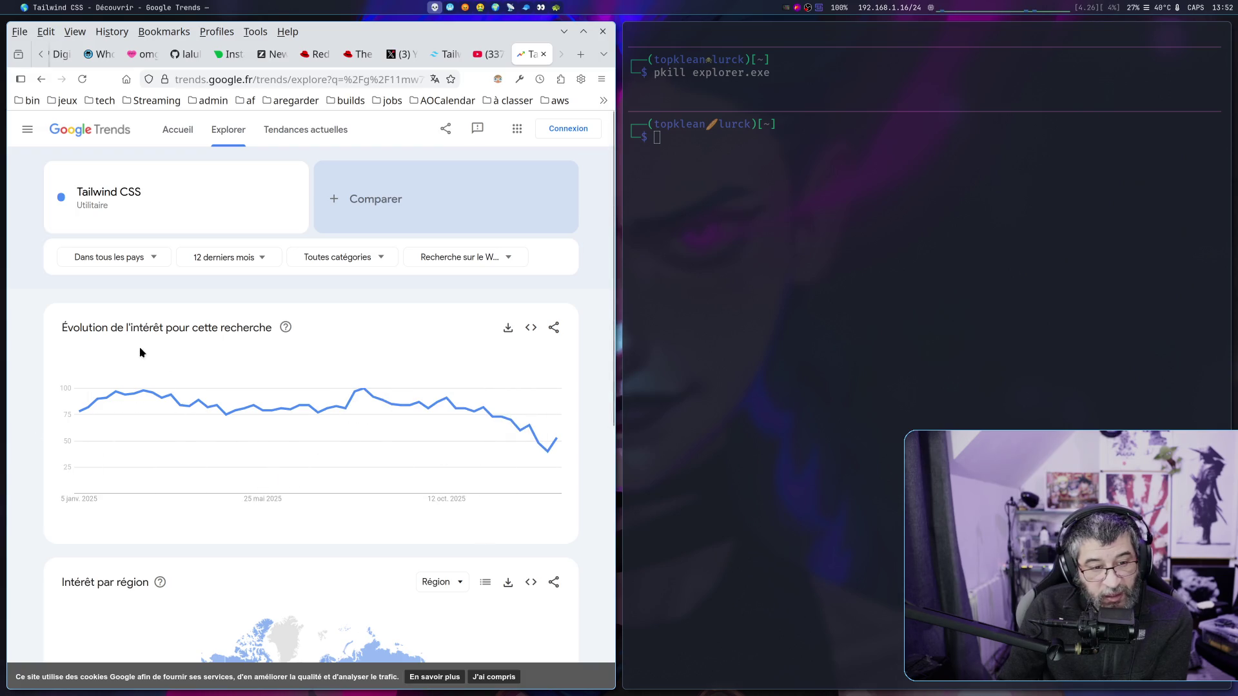
{"action": "mouse_move", "coordinate": [541, 454]}
{"action": "scroll", "coordinate": [472, 546], "scroll_direction": "down", "scroll_amount": 4}
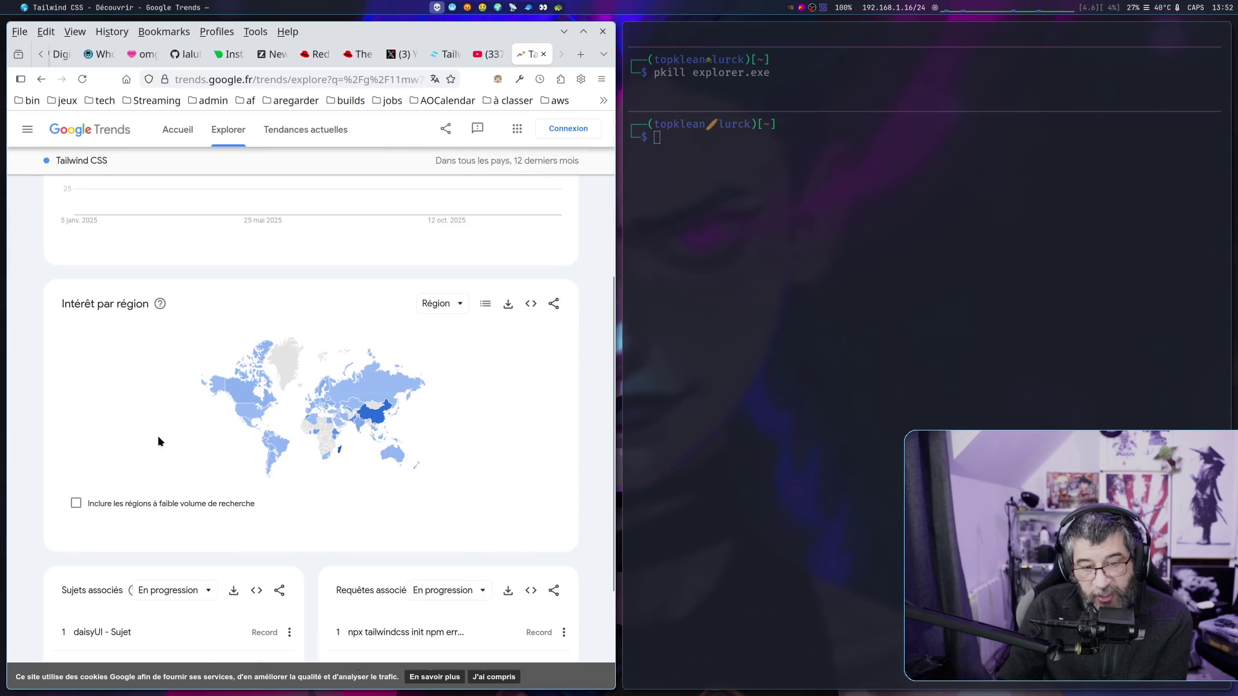
{"action": "scroll", "coordinate": [488, 426], "scroll_direction": "up", "scroll_amount": 4}
{"action": "scroll", "coordinate": [501, 412], "scroll_direction": "down", "scroll_amount": 1}
{"action": "mouse_move", "coordinate": [504, 347]}
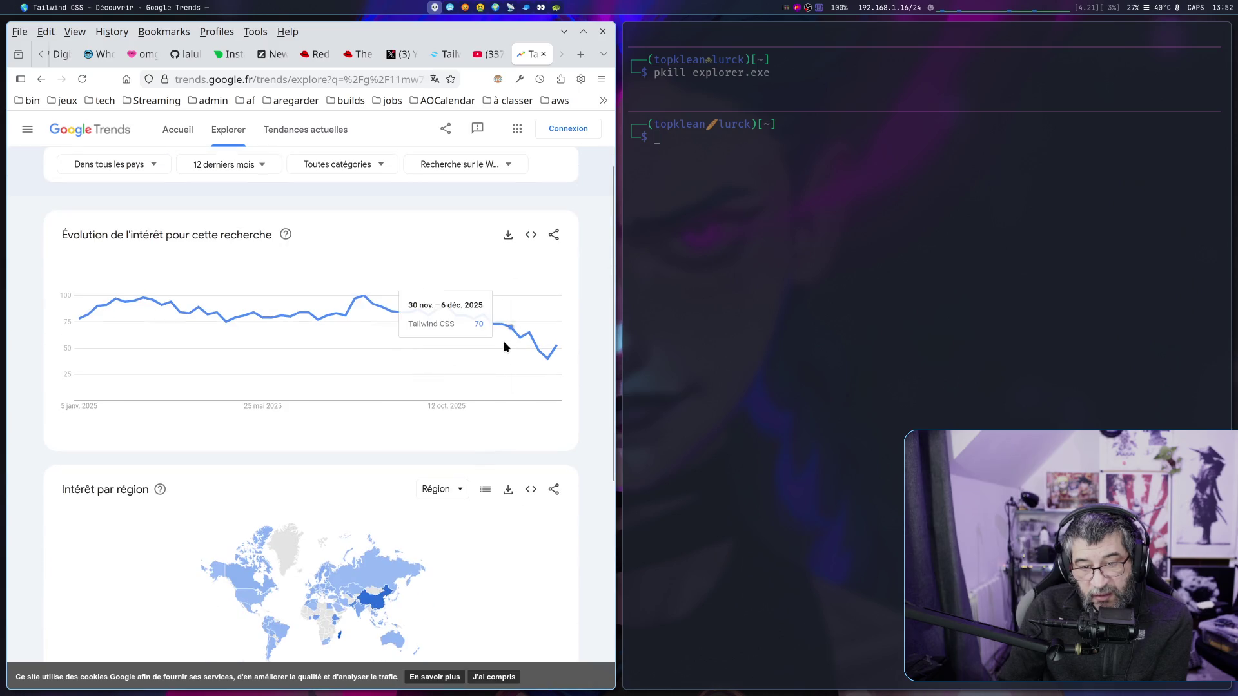
{"action": "left_click", "coordinate": [286, 236]}
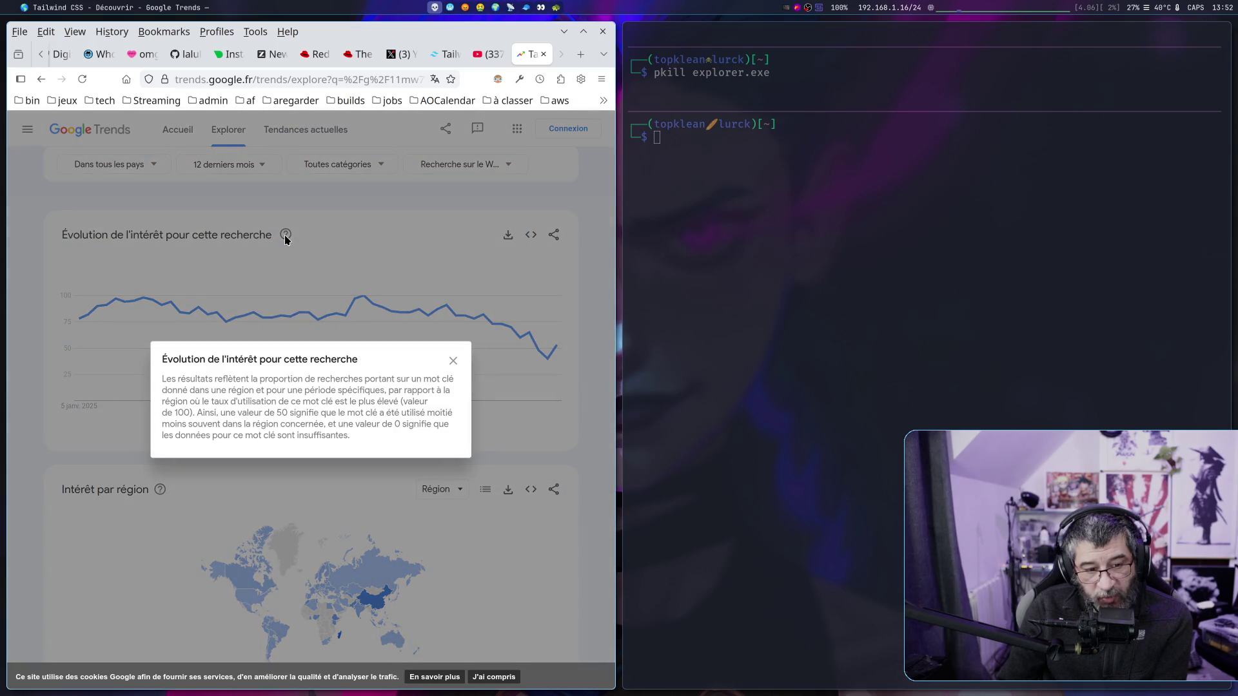
{"action": "left_click", "coordinate": [493, 566]}
{"action": "scroll", "coordinate": [492, 561], "scroll_direction": "down", "scroll_amount": 2}
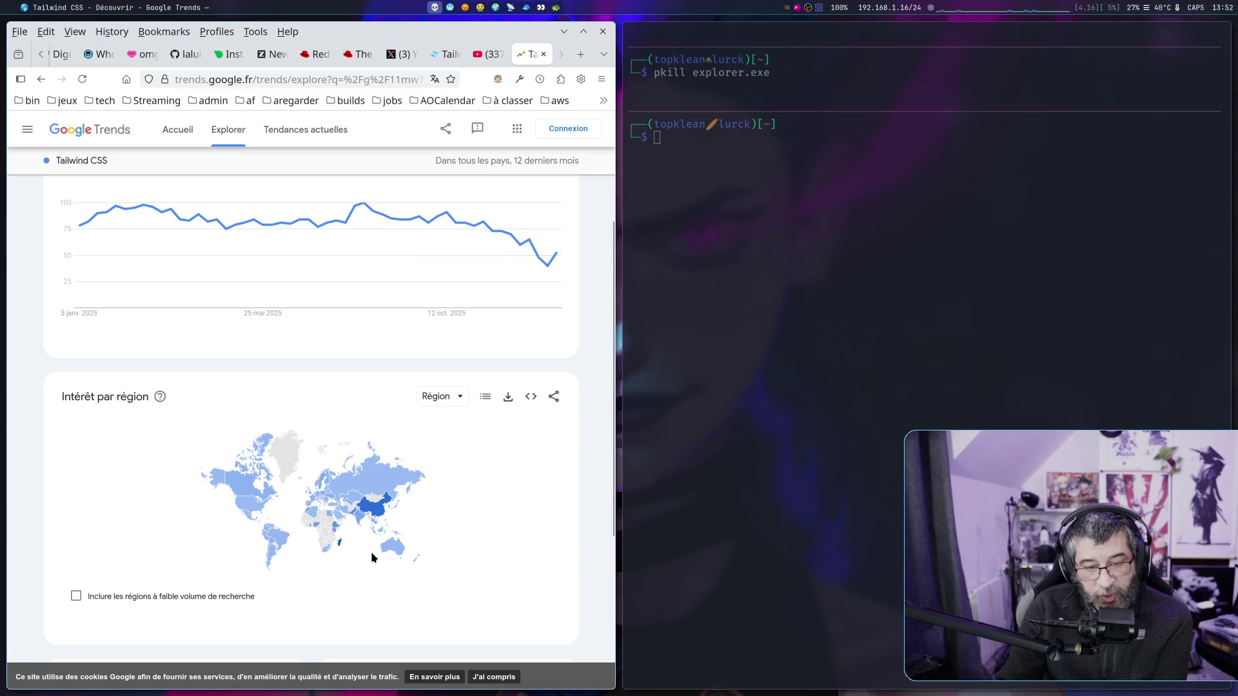
{"action": "mouse_move", "coordinate": [342, 545]}
{"action": "mouse_move", "coordinate": [223, 229]}
{"action": "mouse_move", "coordinate": [546, 258]}
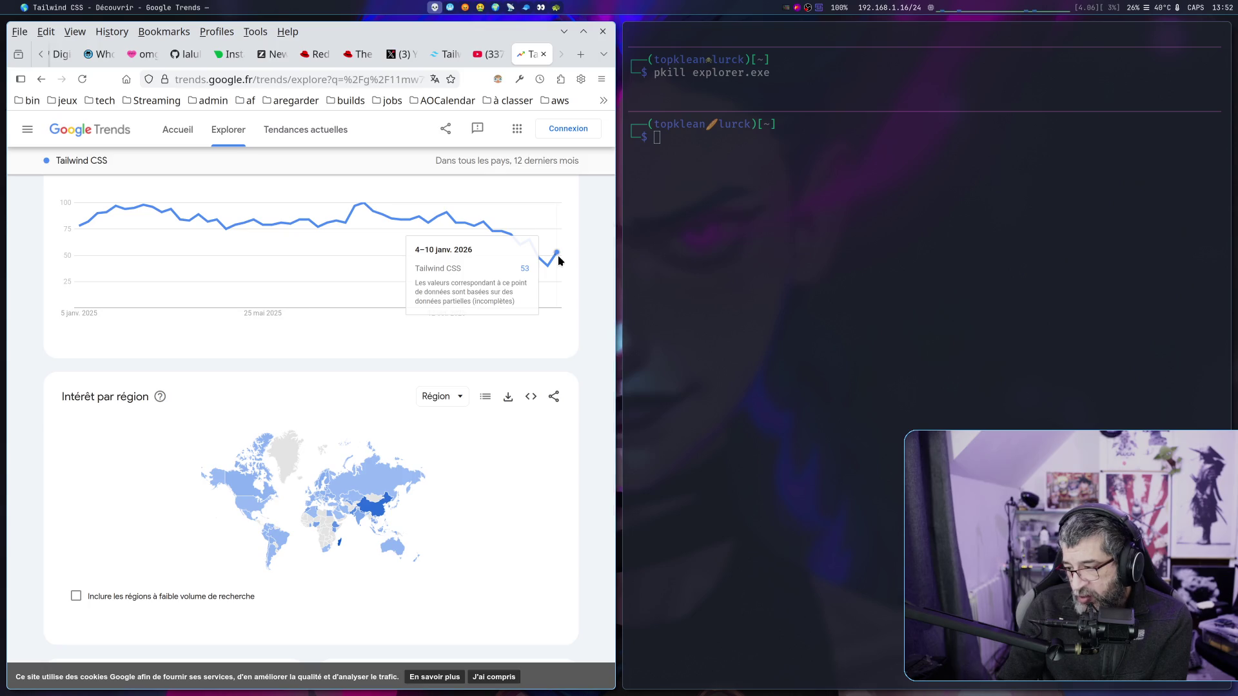
{"action": "scroll", "coordinate": [503, 267], "scroll_direction": "up", "scroll_amount": 3}
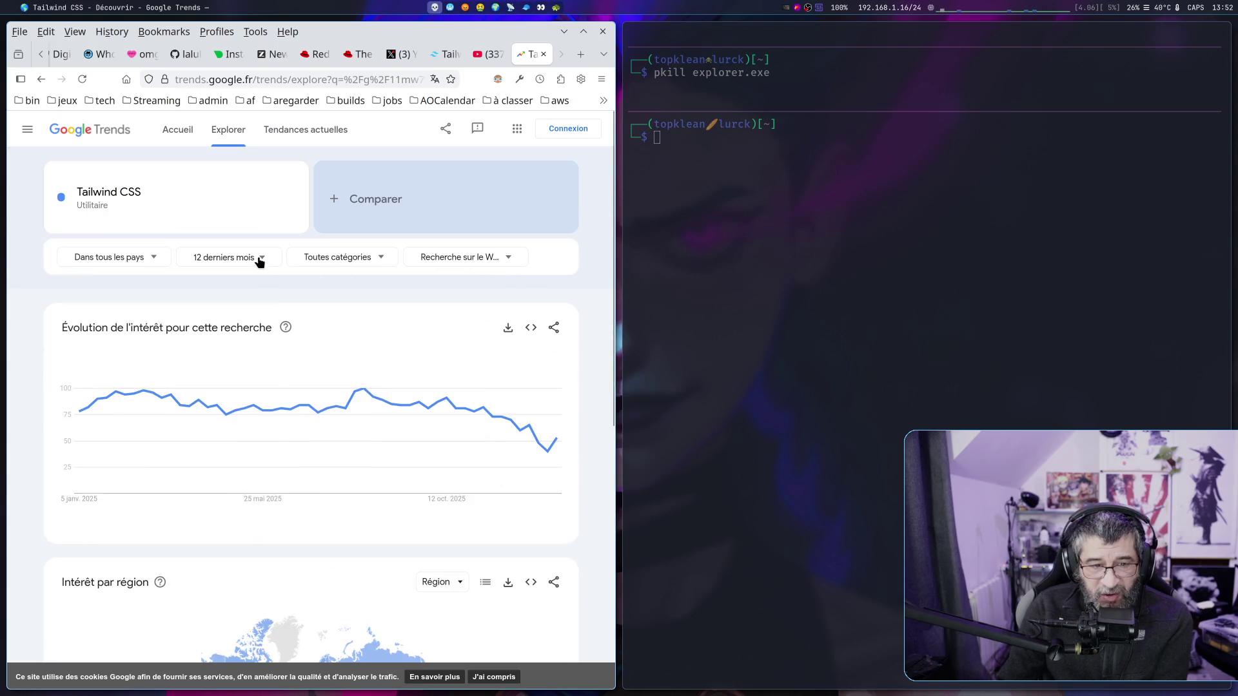
Change the time range from '12 derniers mois' to 'Cinq dernières années'.
{"action": "left_click", "coordinate": [258, 261]}
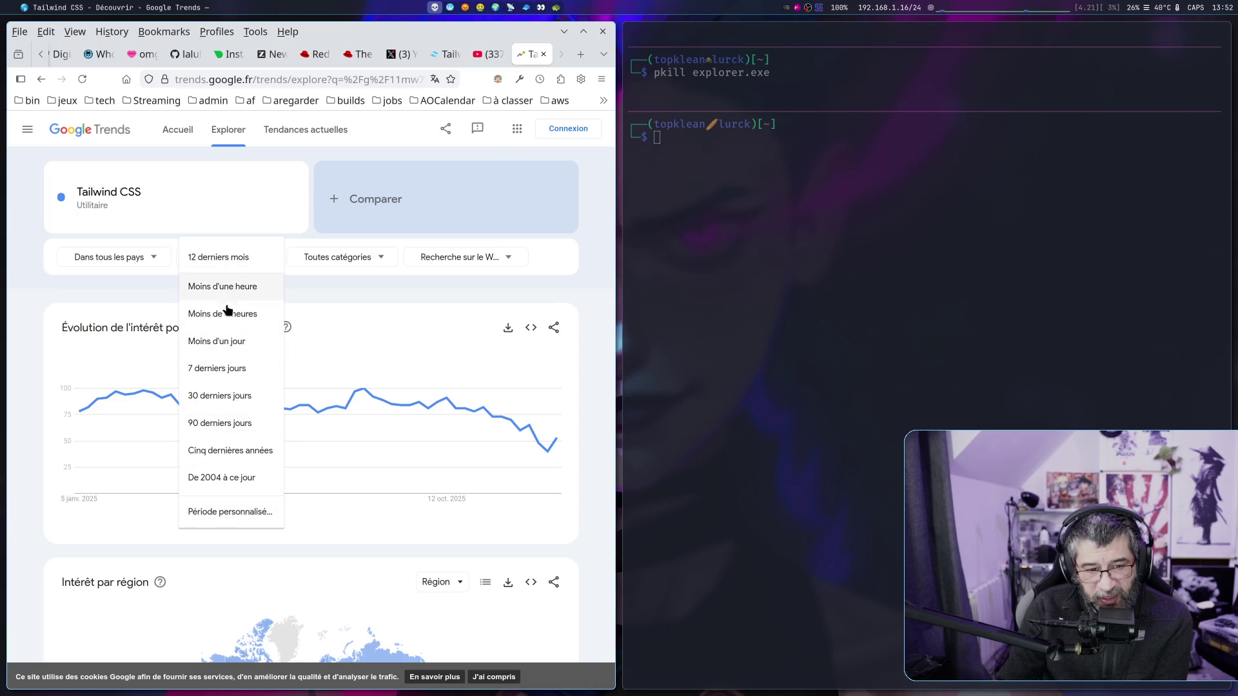
{"action": "left_click", "coordinate": [239, 451]}
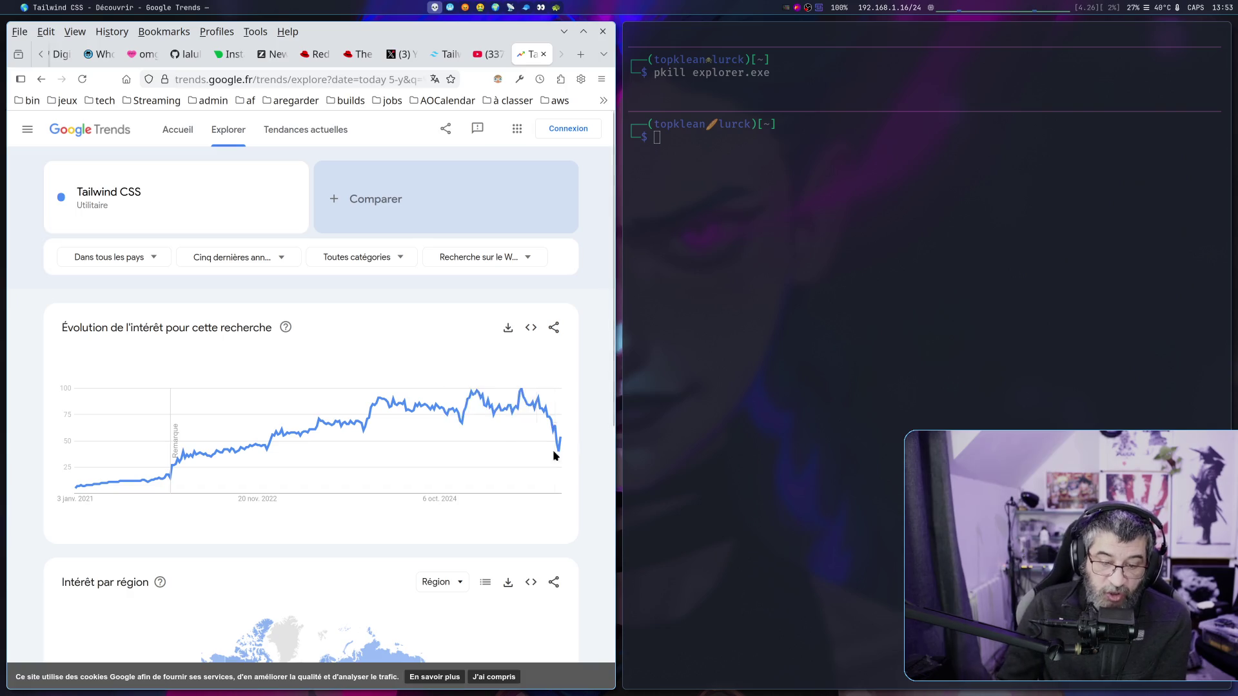
Scroll to 'Intérêt par région' and keep the map broken down by Région.
{"action": "scroll", "coordinate": [490, 462], "scroll_direction": "down", "scroll_amount": 4}
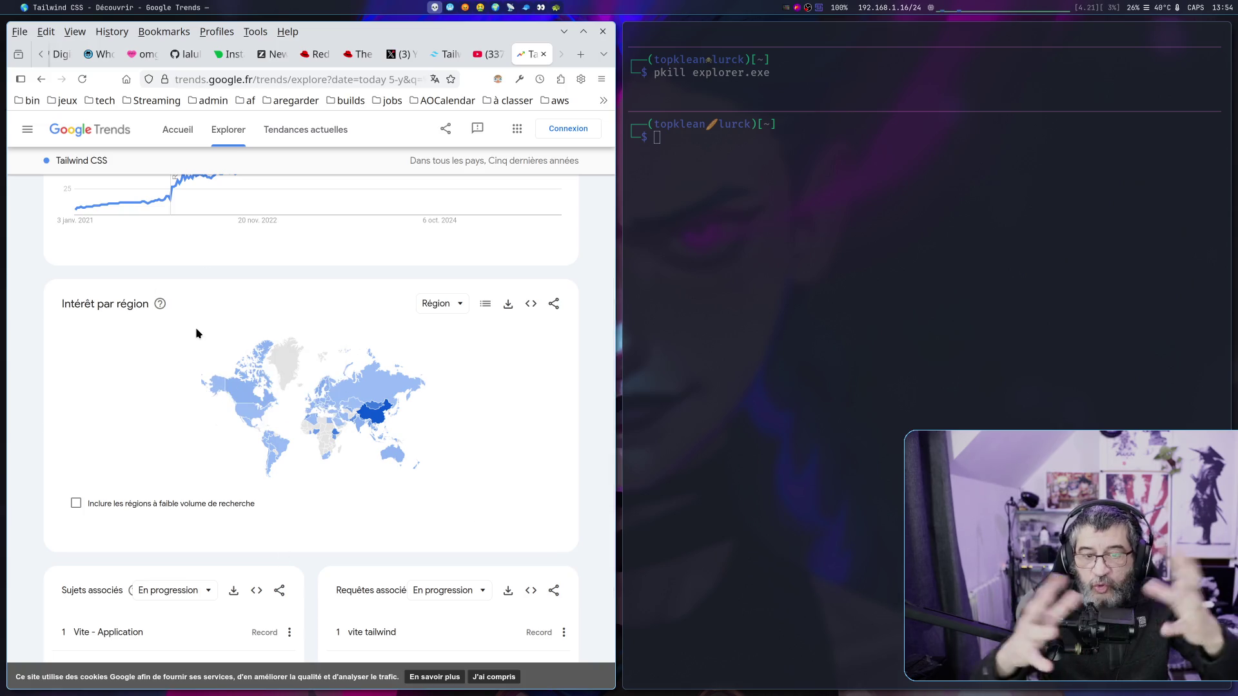
{"action": "left_click", "coordinate": [442, 304]}
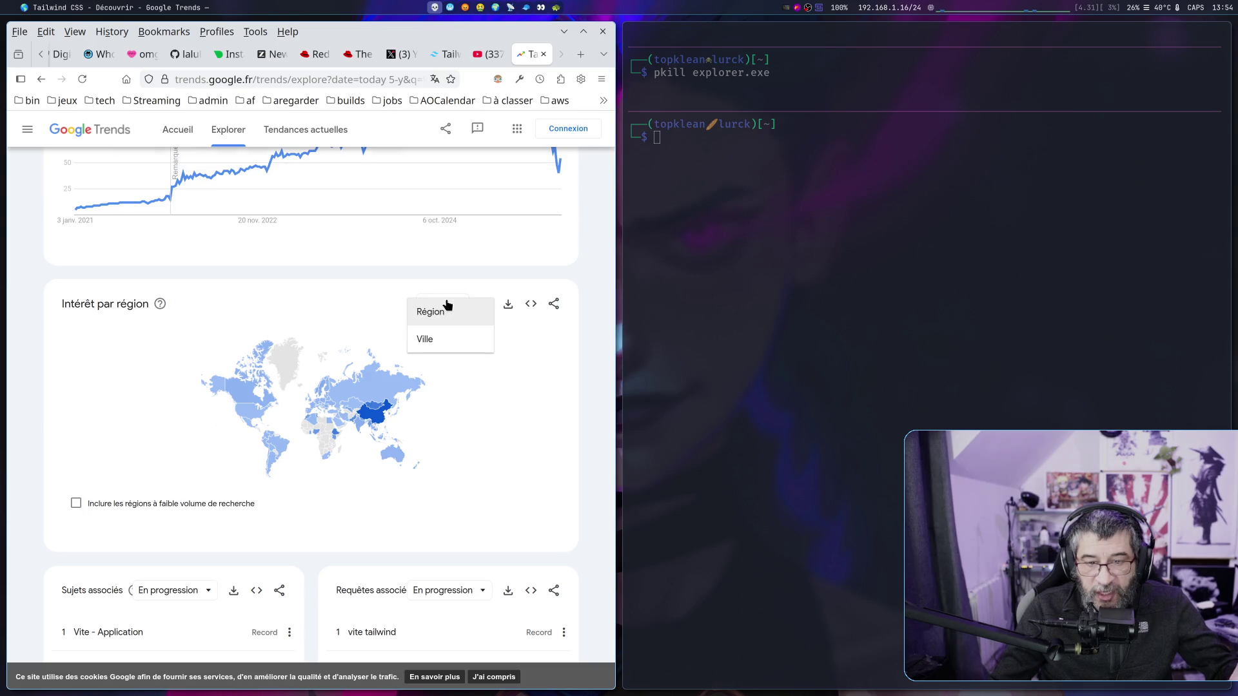
{"action": "left_click", "coordinate": [452, 388]}
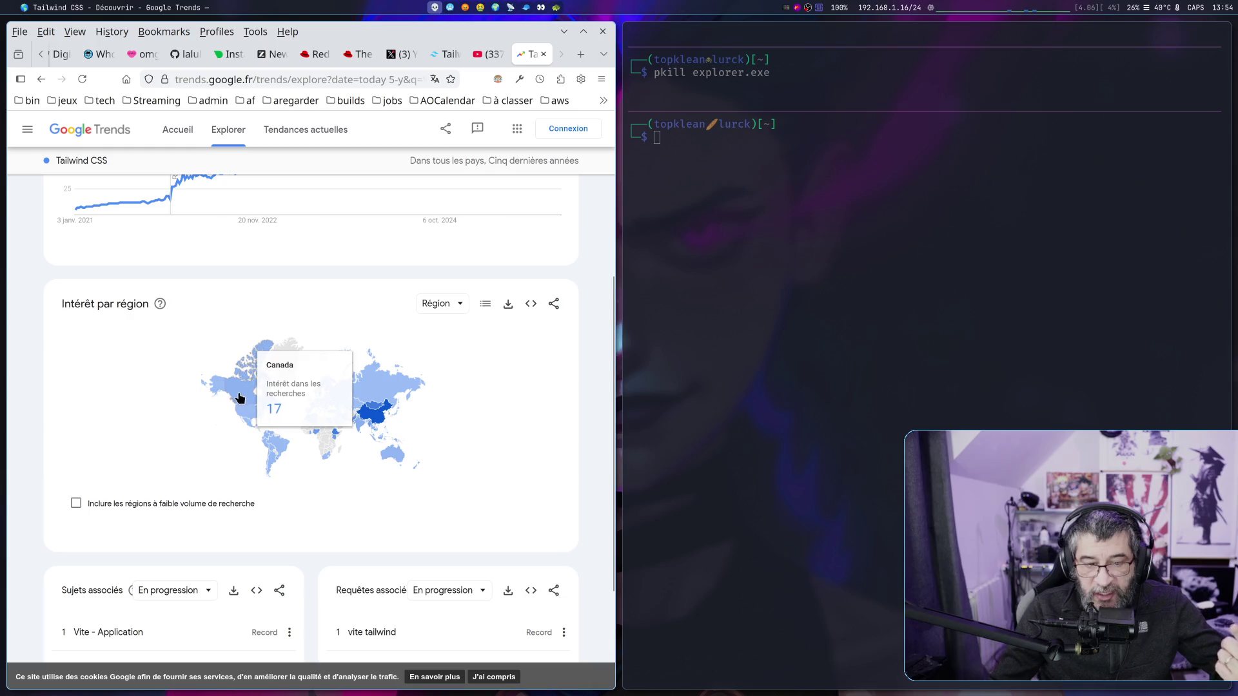
{"action": "mouse_move", "coordinate": [369, 396]}
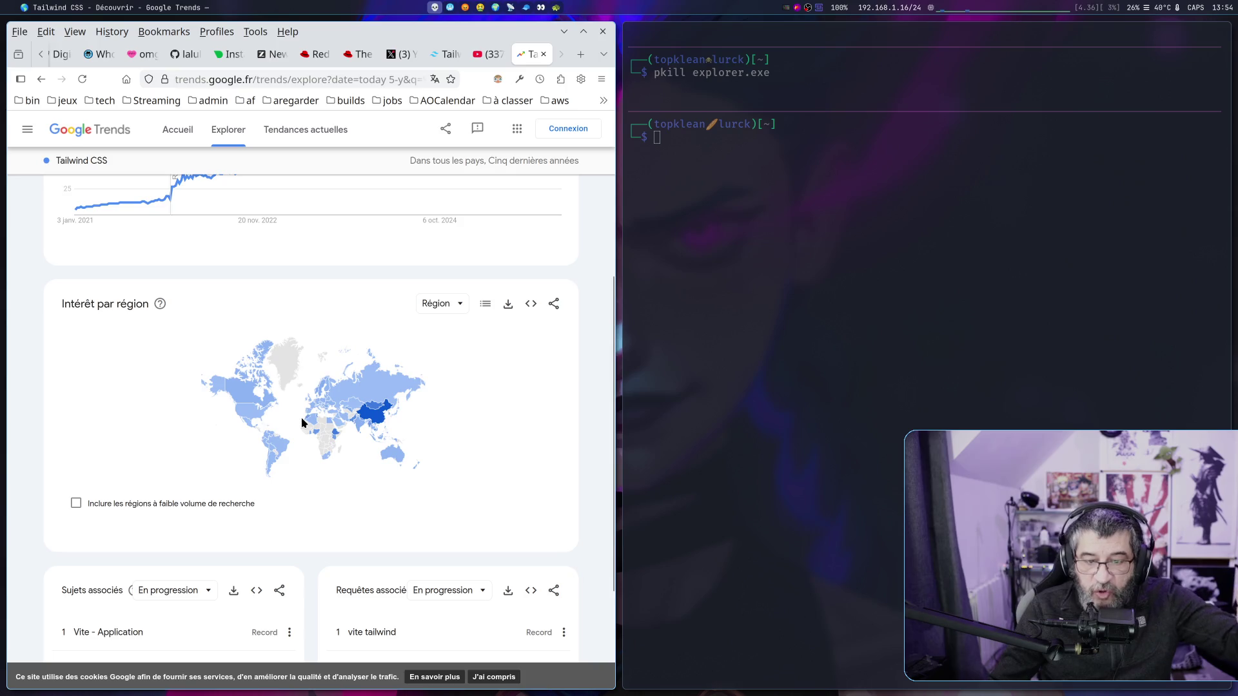
{"action": "scroll", "coordinate": [334, 419], "scroll_direction": "up", "scroll_amount": 2}
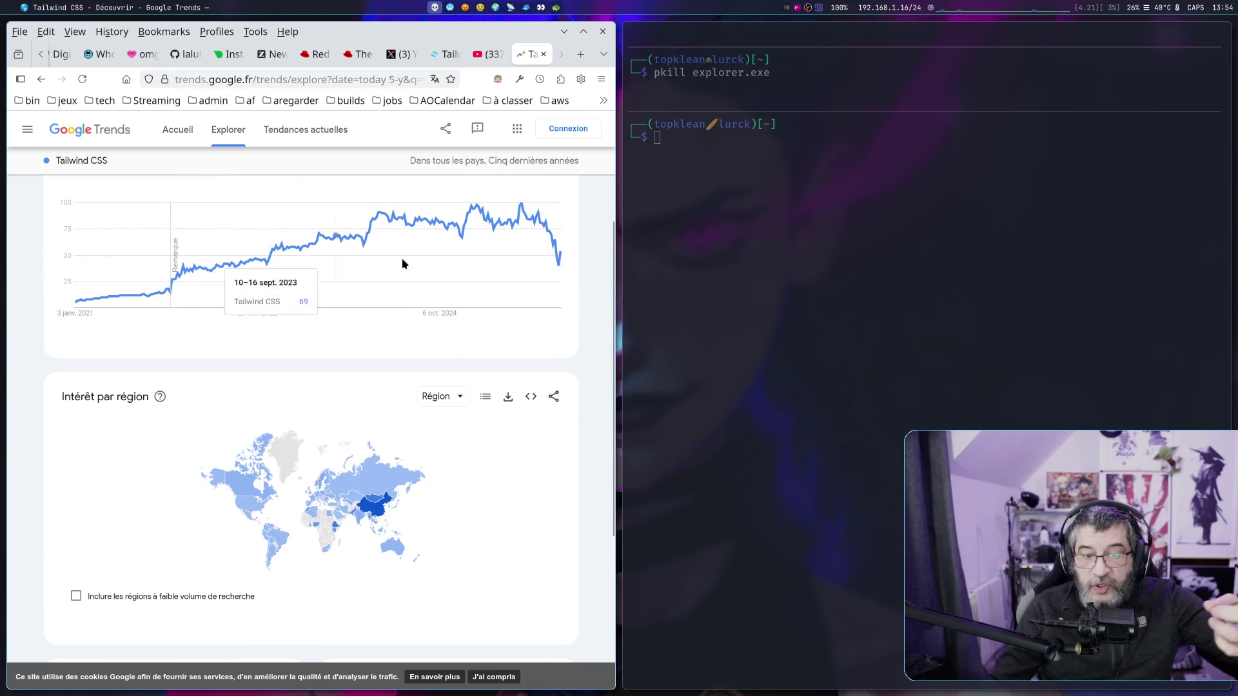
{"action": "mouse_move", "coordinate": [380, 509]}
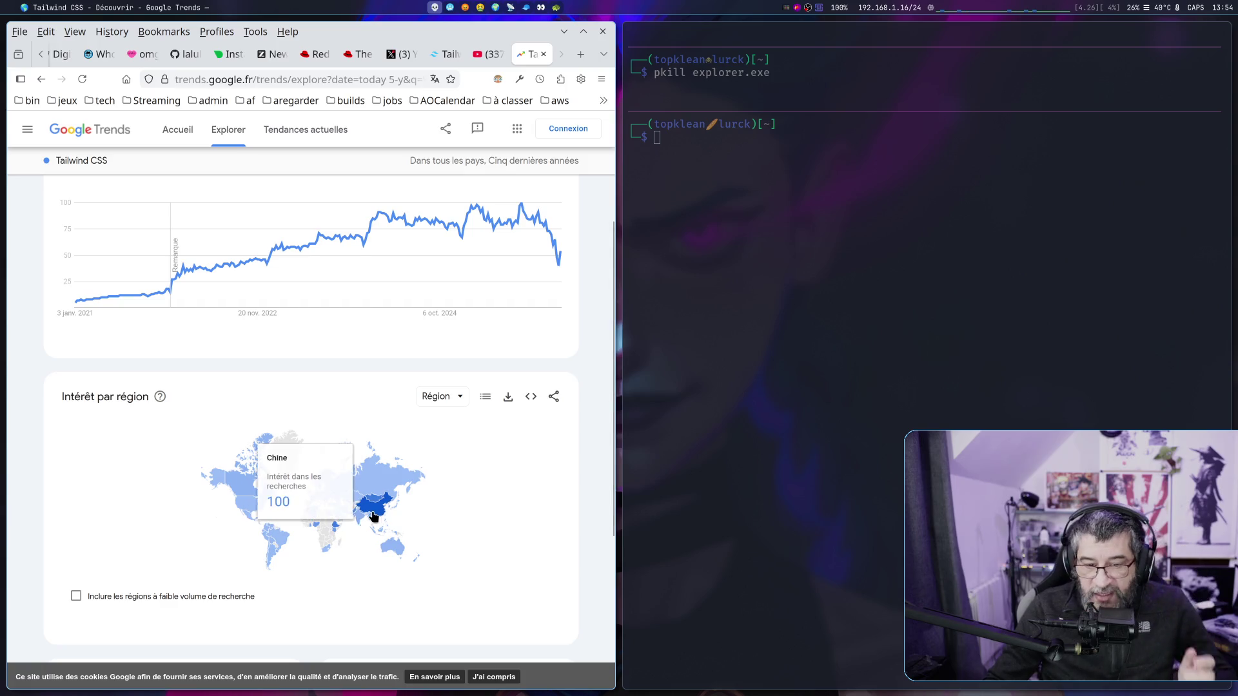
{"action": "mouse_move", "coordinate": [320, 498]}
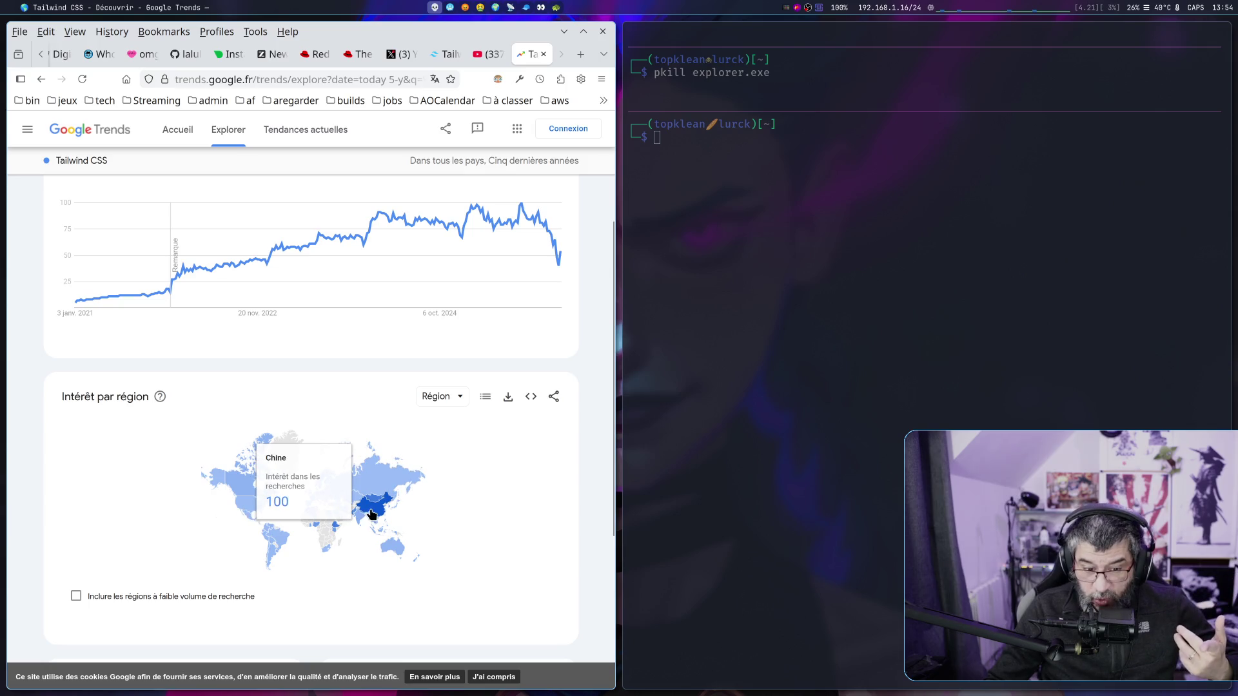
{"action": "mouse_move", "coordinate": [361, 485]}
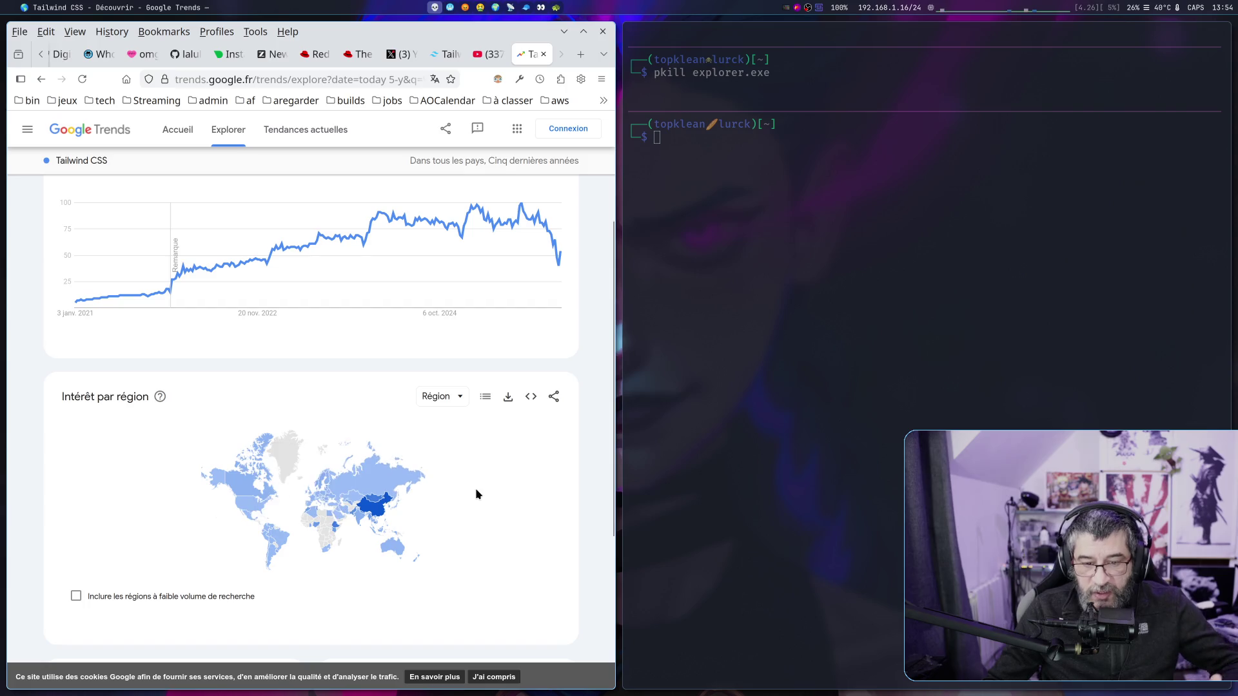
{"action": "scroll", "coordinate": [475, 490], "scroll_direction": "up", "scroll_amount": 3}
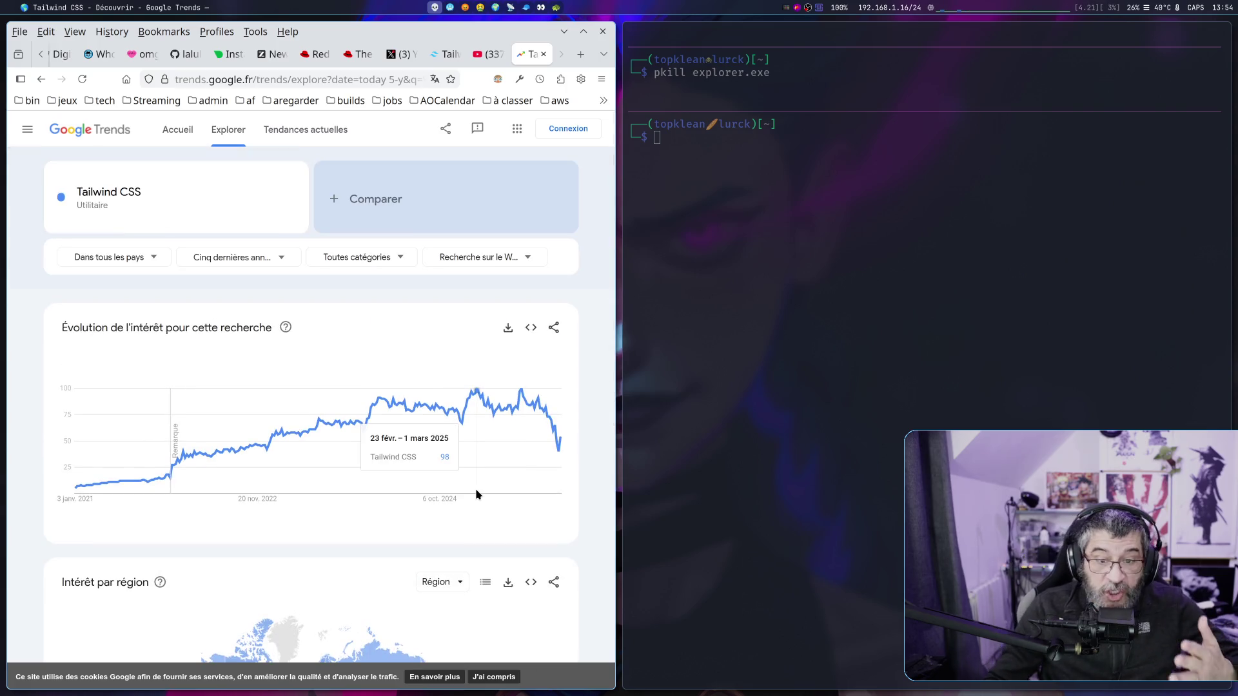
{"action": "scroll", "coordinate": [414, 361], "scroll_direction": "down", "scroll_amount": 3}
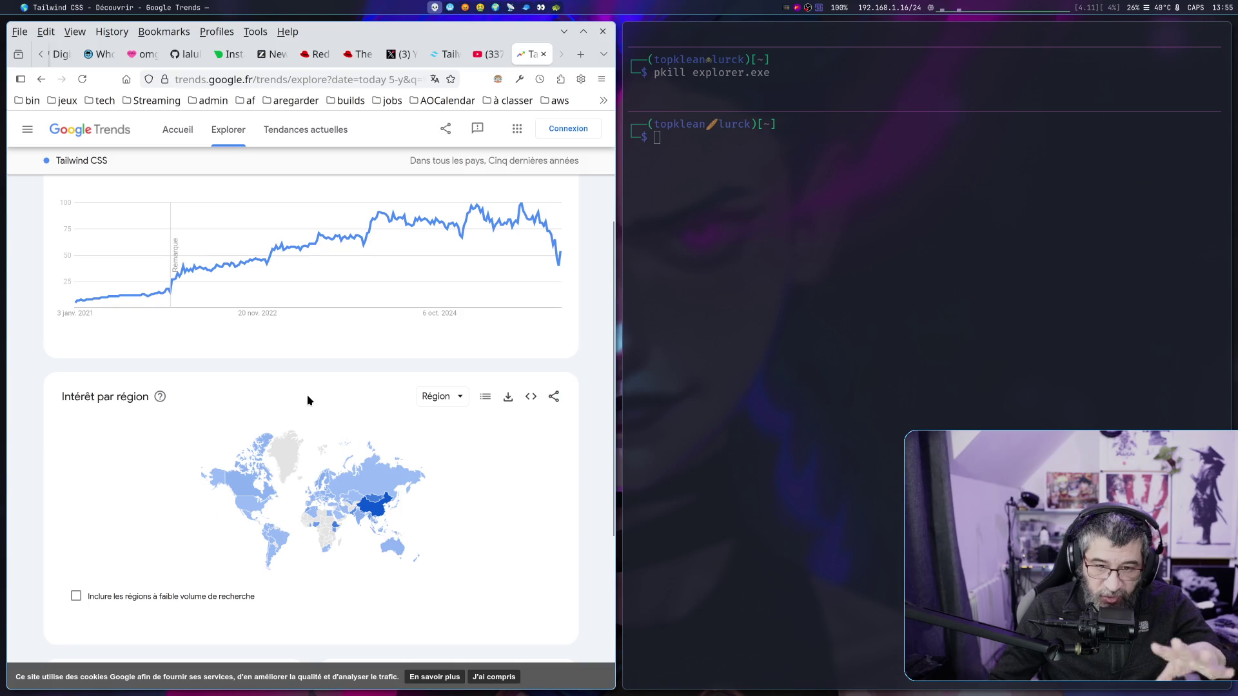
{"action": "scroll", "coordinate": [306, 400], "scroll_direction": "up", "scroll_amount": 2}
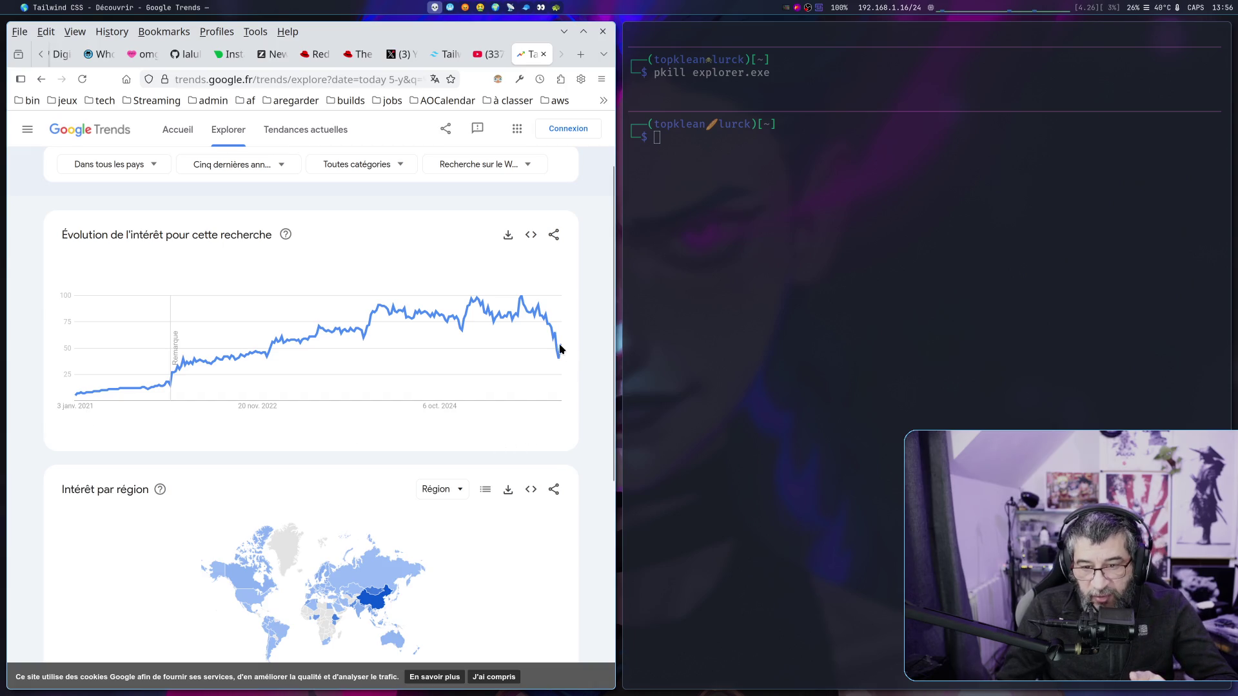
{"action": "mouse_move", "coordinate": [563, 351]}
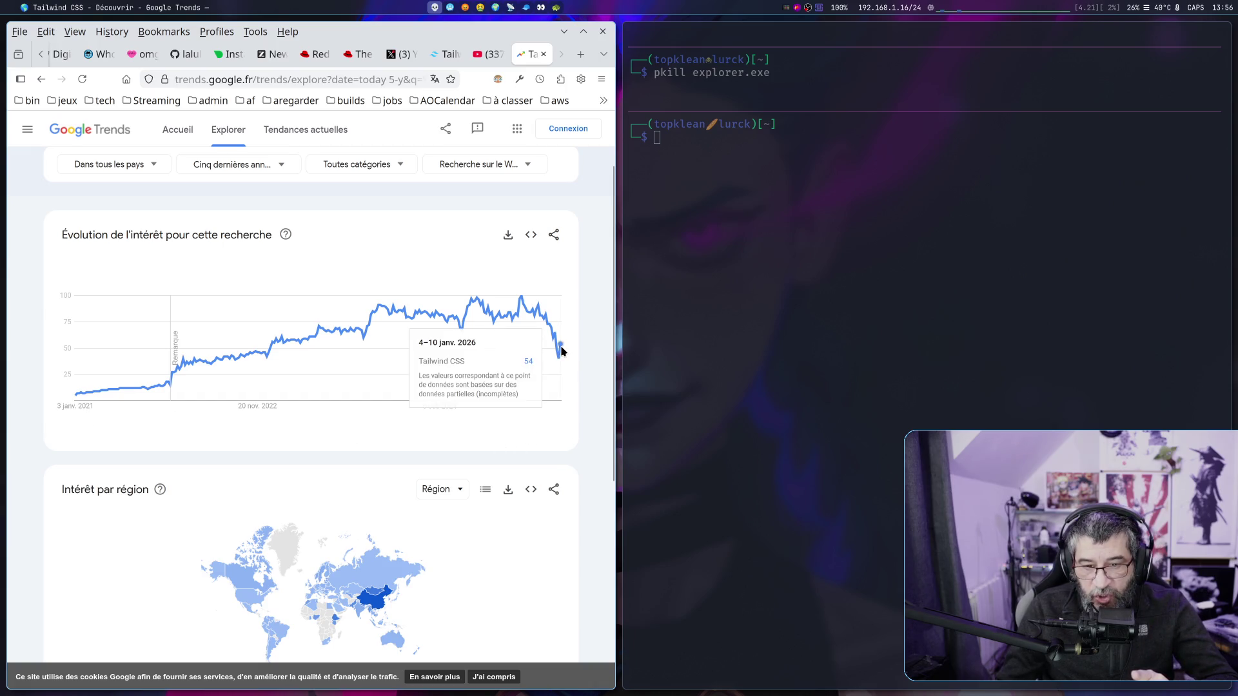
{"action": "mouse_move", "coordinate": [374, 604]}
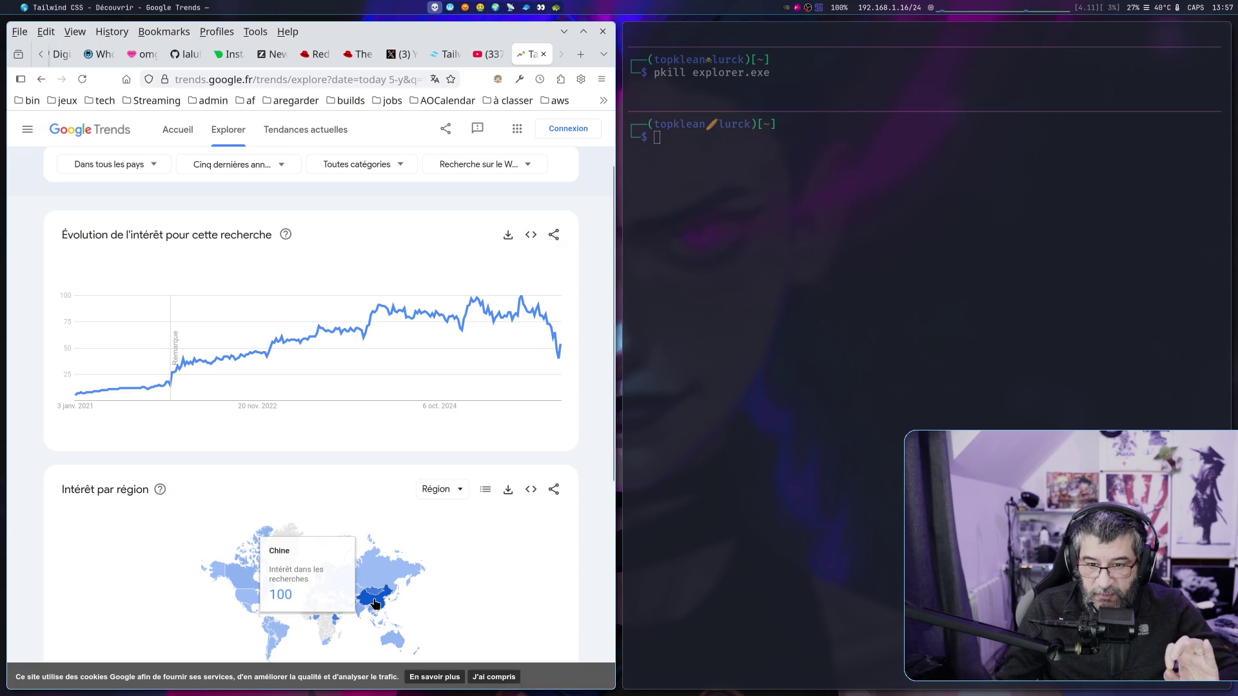
{"action": "mouse_move", "coordinate": [366, 580]}
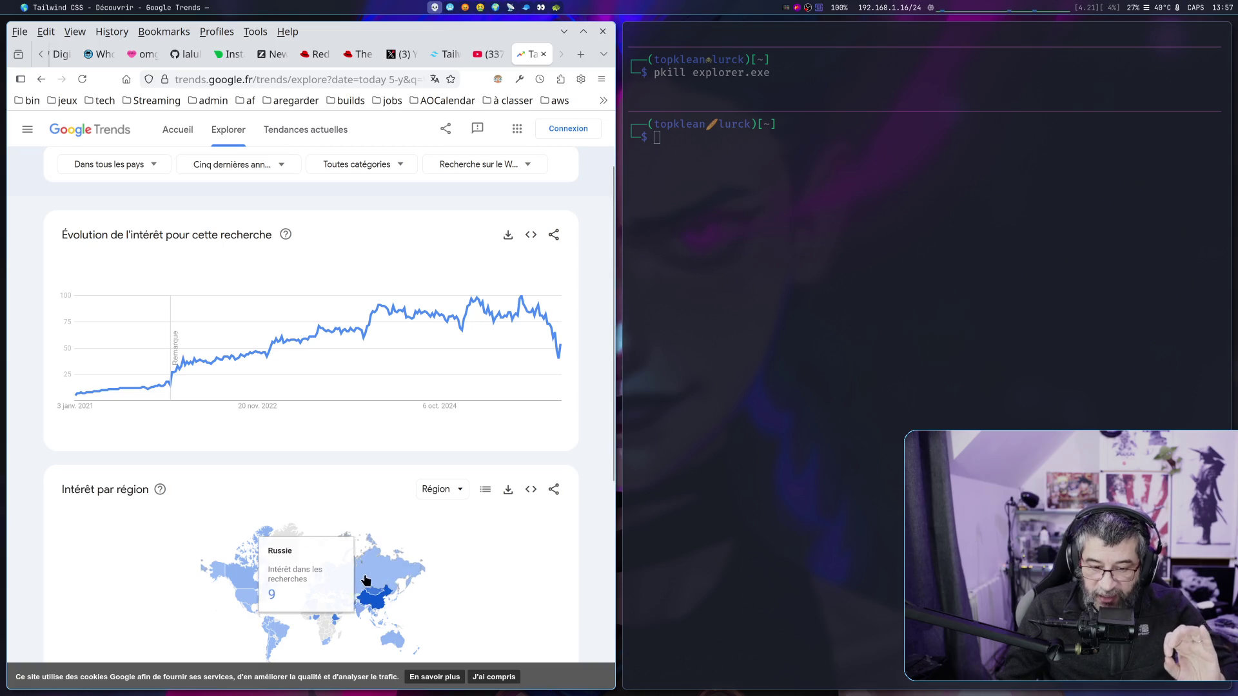
{"action": "mouse_move", "coordinate": [245, 566]}
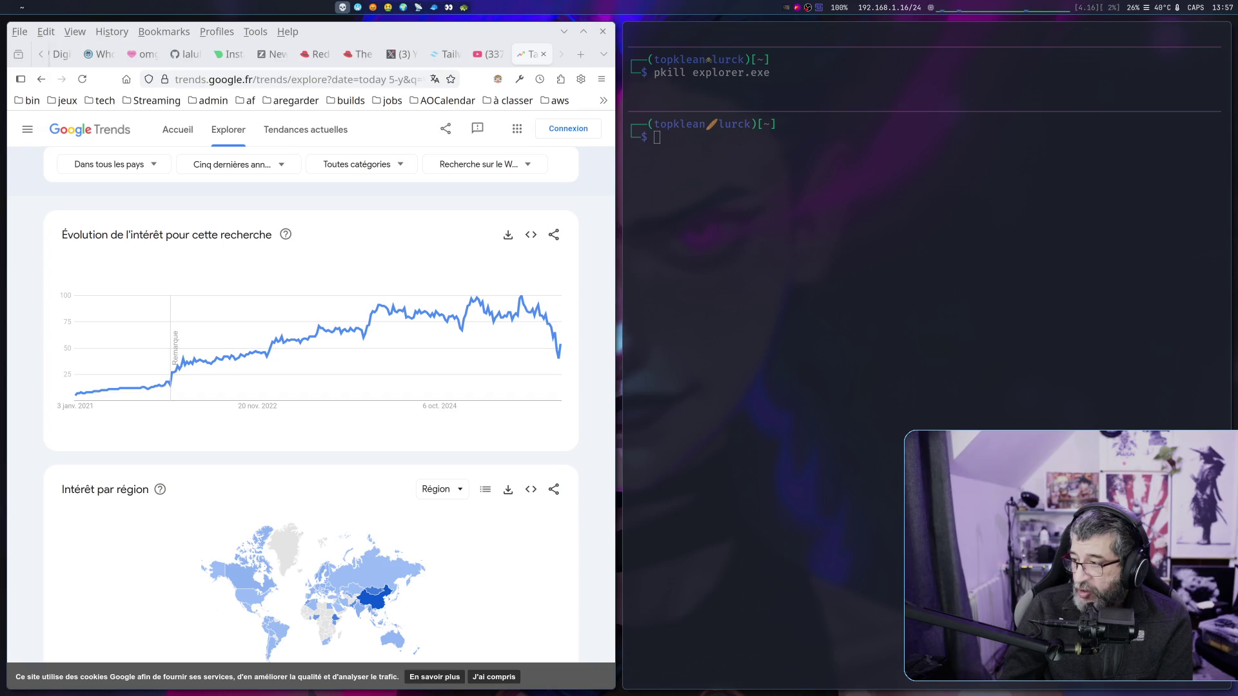
{"action": "mouse_move", "coordinate": [374, 309]}
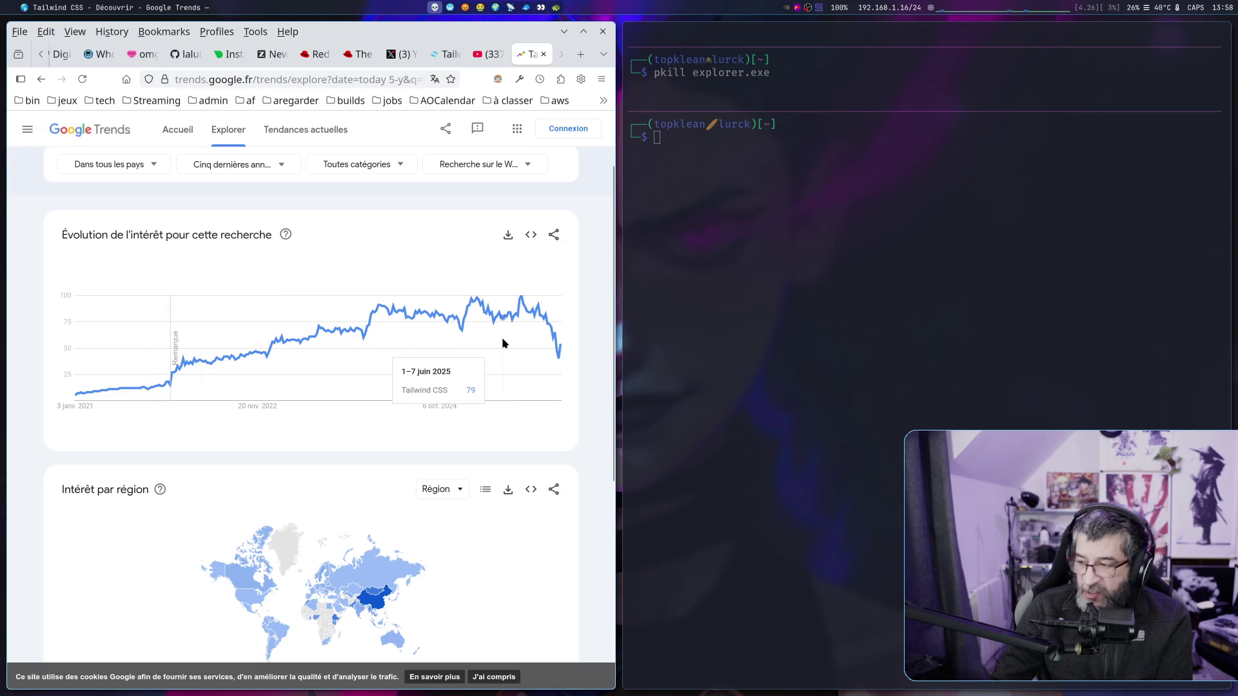
{"action": "left_click", "coordinate": [802, 350]}
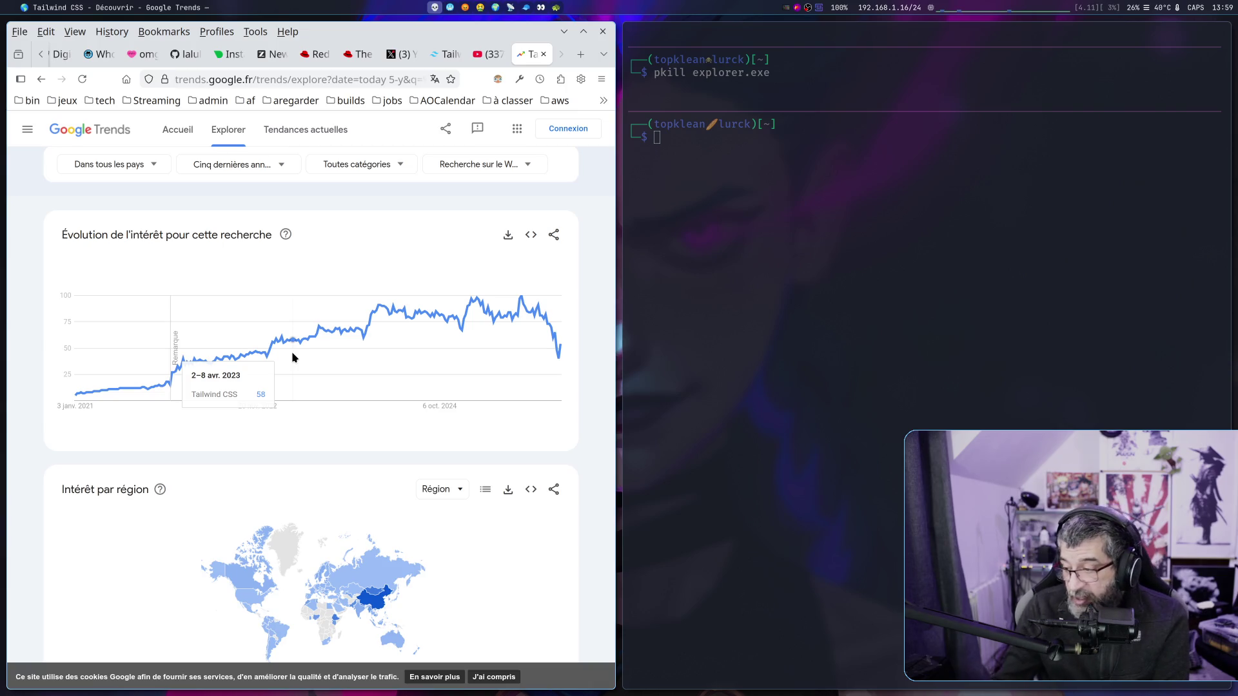
{"action": "key", "text": "super+Right"}
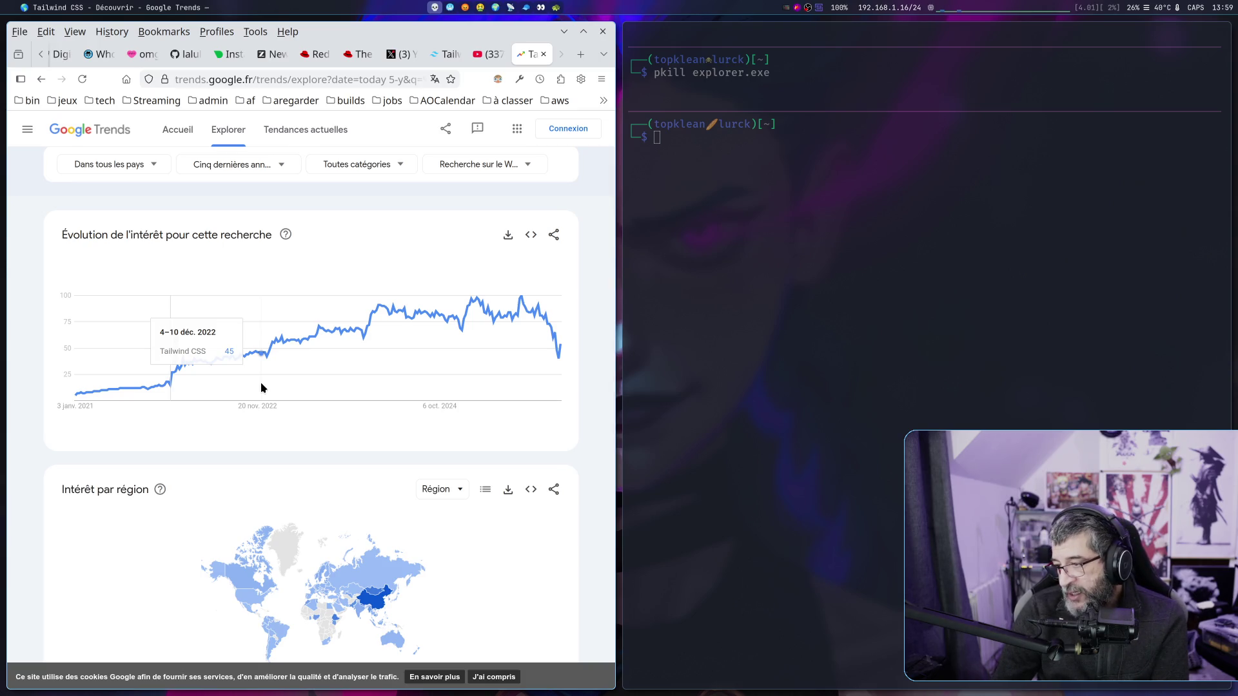
Shift focus between the terminal and Google Trends, then switch to the Tailwind CSS tab.
{"action": "left_click", "coordinate": [959, 415]}
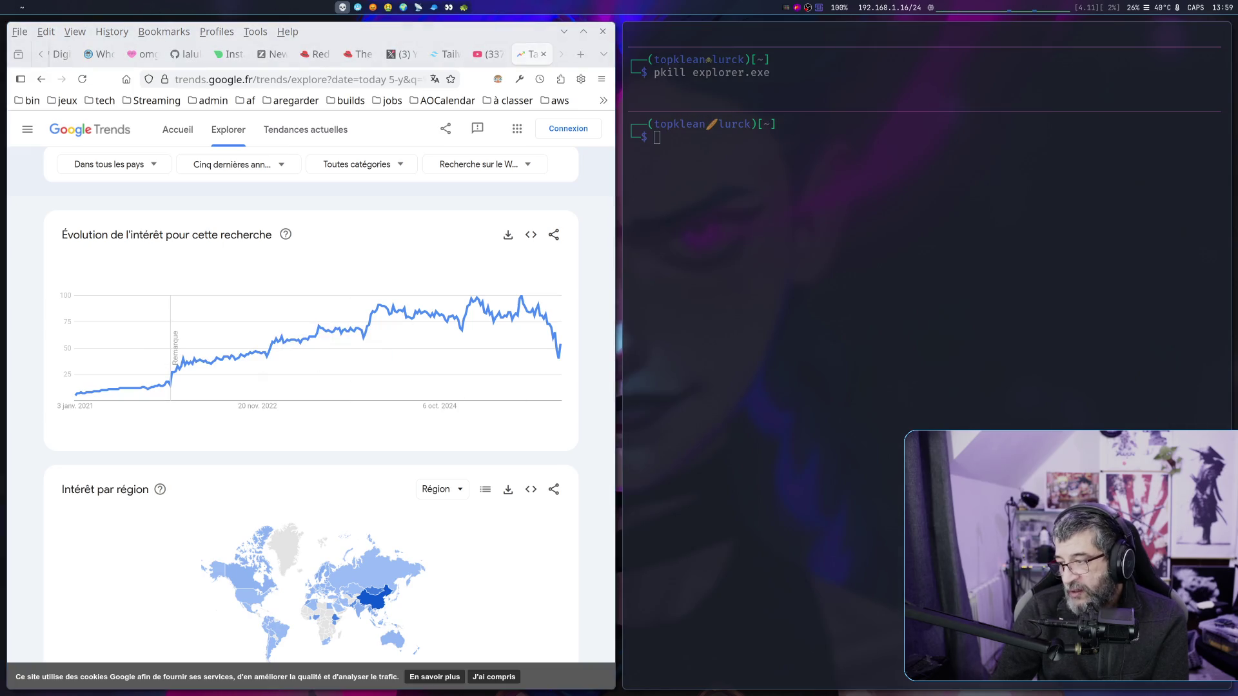
{"action": "left_click", "coordinate": [323, 413]}
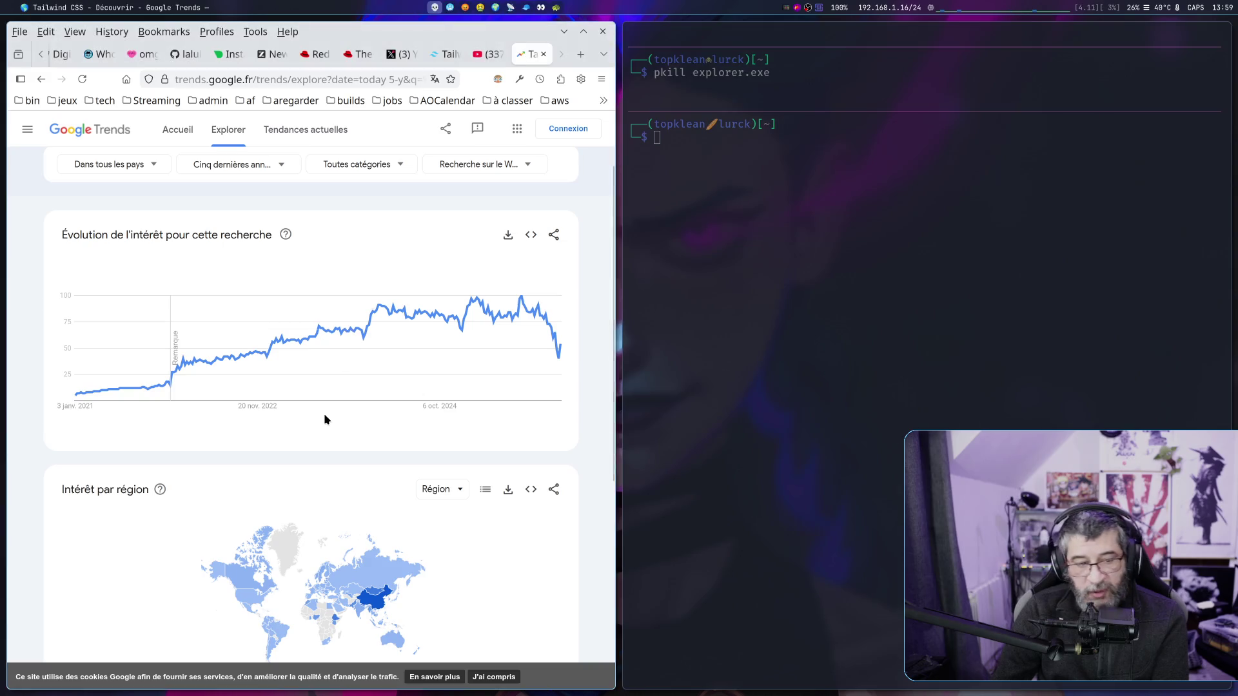
{"action": "left_click", "coordinate": [751, 414]}
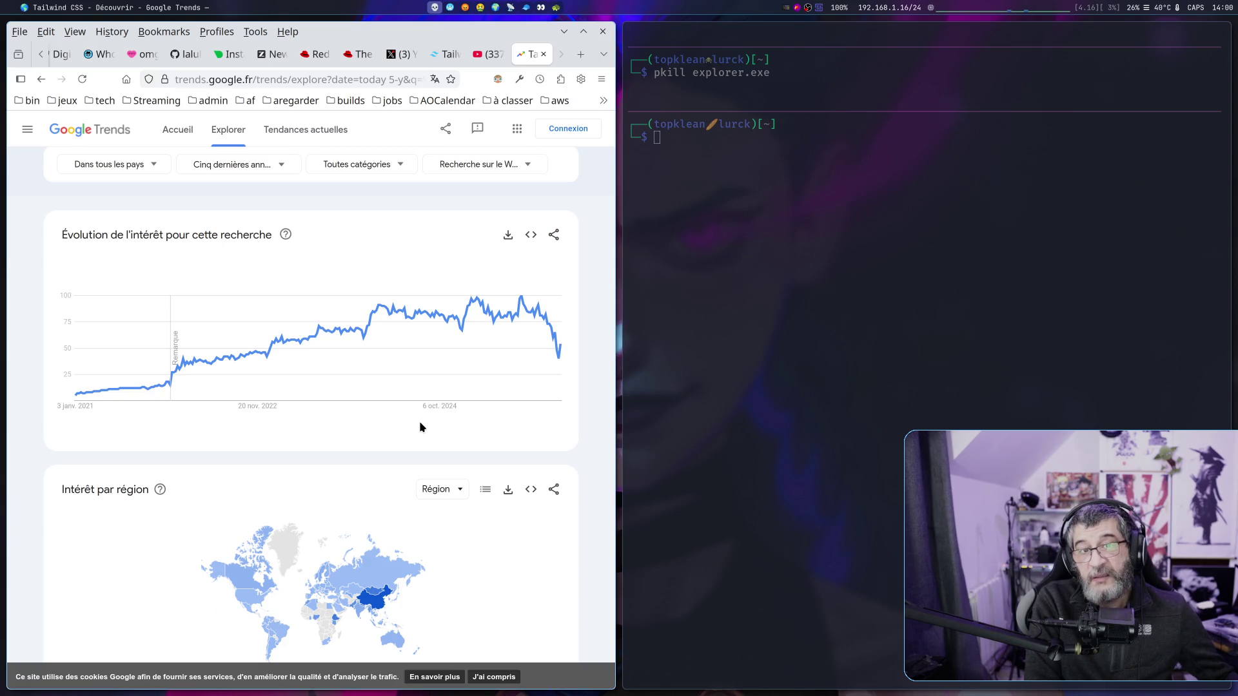
{"action": "key", "text": "ctrl+Tab"}
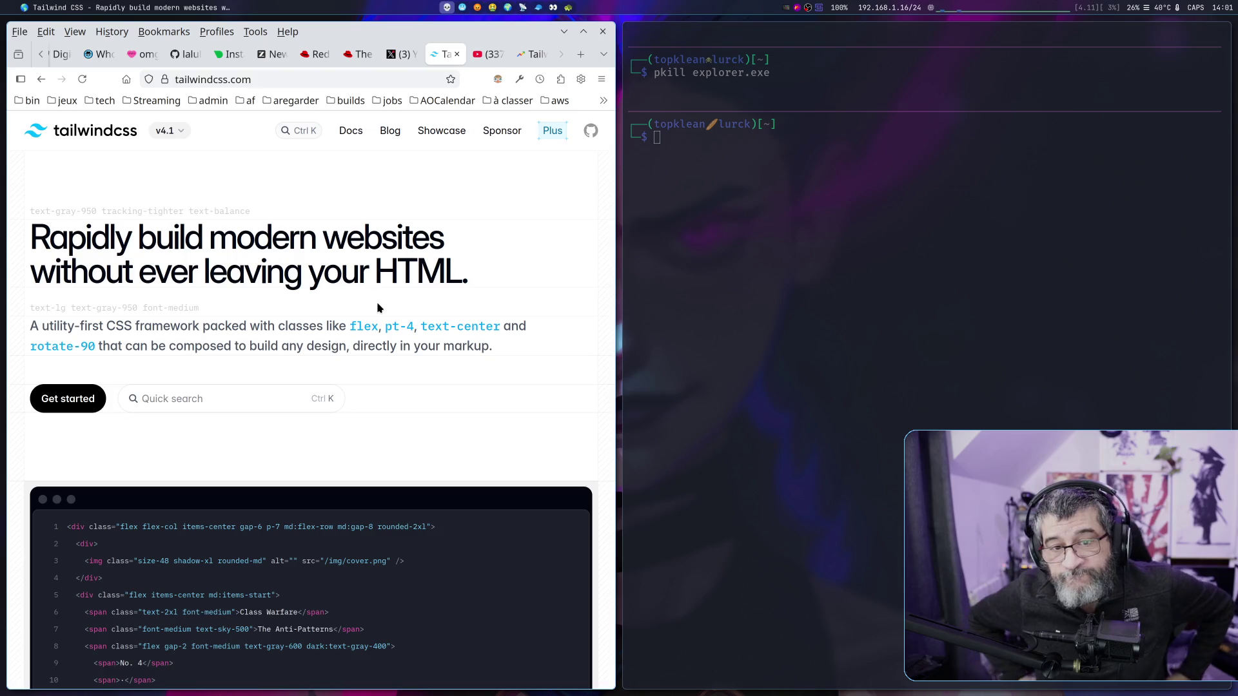
Open the Tailwind CSS Sponsor page, skim its intro, then go to the layoffs post tab.
{"action": "left_click", "coordinate": [504, 131]}
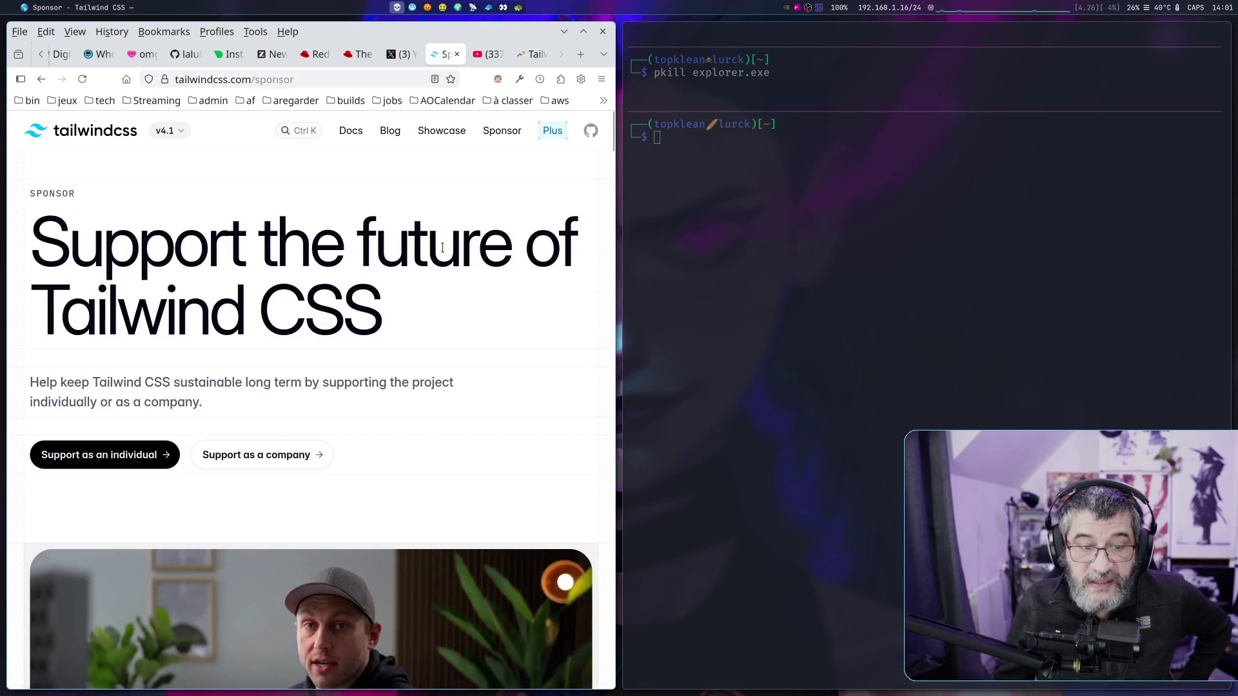
{"action": "scroll", "coordinate": [437, 279], "scroll_direction": "down", "scroll_amount": 2}
{"action": "scroll", "coordinate": [344, 290], "scroll_direction": "up", "scroll_amount": 2}
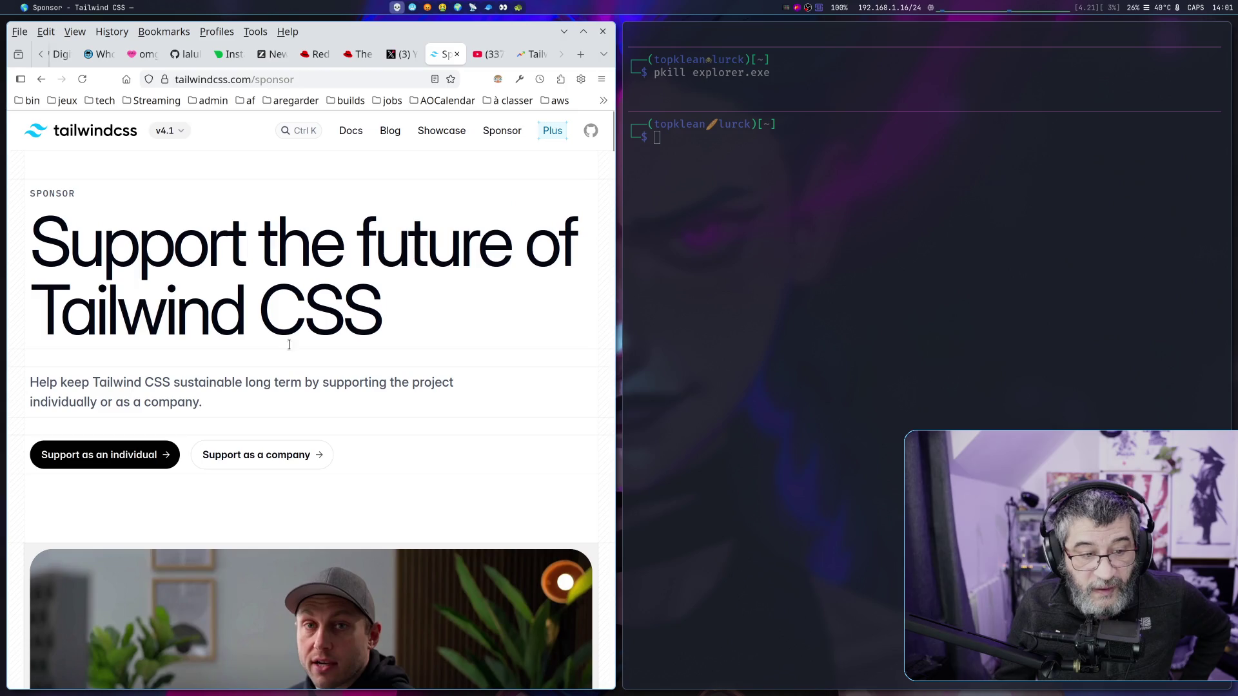
{"action": "left_click_drag", "start_coordinate": [123, 381], "coordinate": [205, 401]}
{"action": "scroll", "coordinate": [311, 403], "scroll_direction": "down", "scroll_amount": 2}
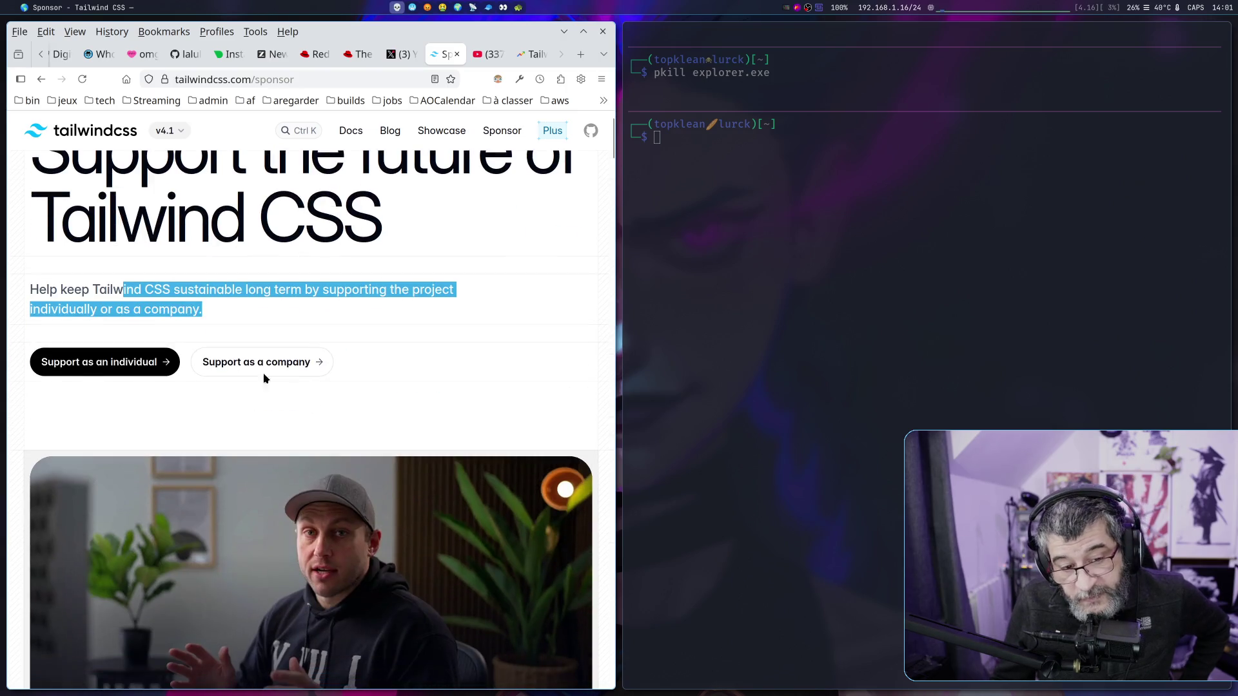
{"action": "scroll", "coordinate": [423, 360], "scroll_direction": "down", "scroll_amount": 5}
{"action": "left_click", "coordinate": [401, 54]}
Open the first replier's X profile from the layoffs post, then follow their GitHub link.
{"action": "scroll", "coordinate": [188, 365], "scroll_direction": "down", "scroll_amount": 5}
{"action": "left_click_drag", "start_coordinate": [188, 365], "coordinate": [225, 364]}
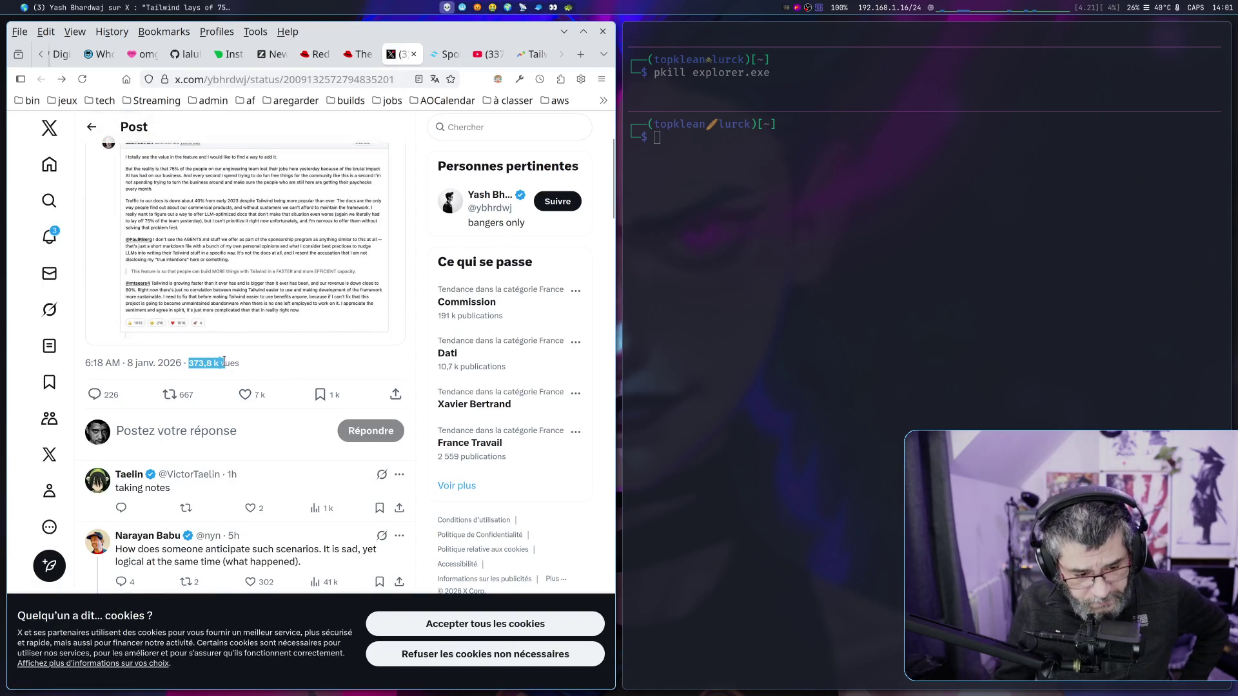
{"action": "scroll", "coordinate": [147, 400], "scroll_direction": "down", "scroll_amount": 3}
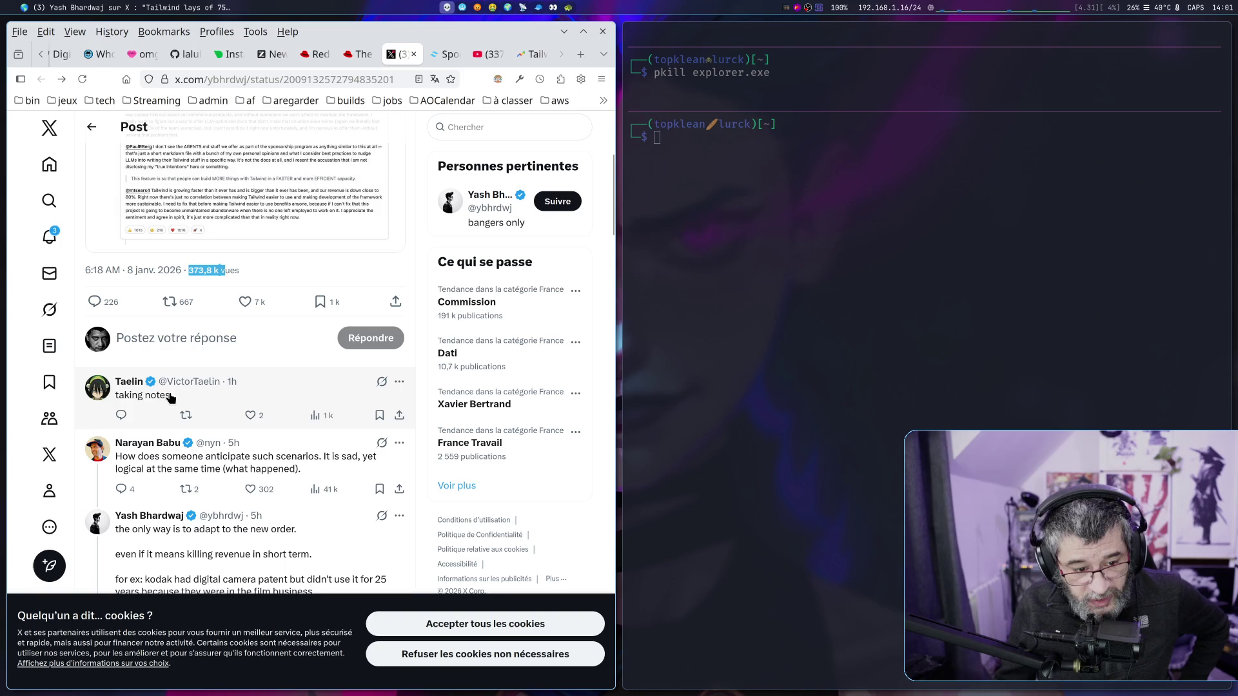
{"action": "left_click", "coordinate": [126, 386]}
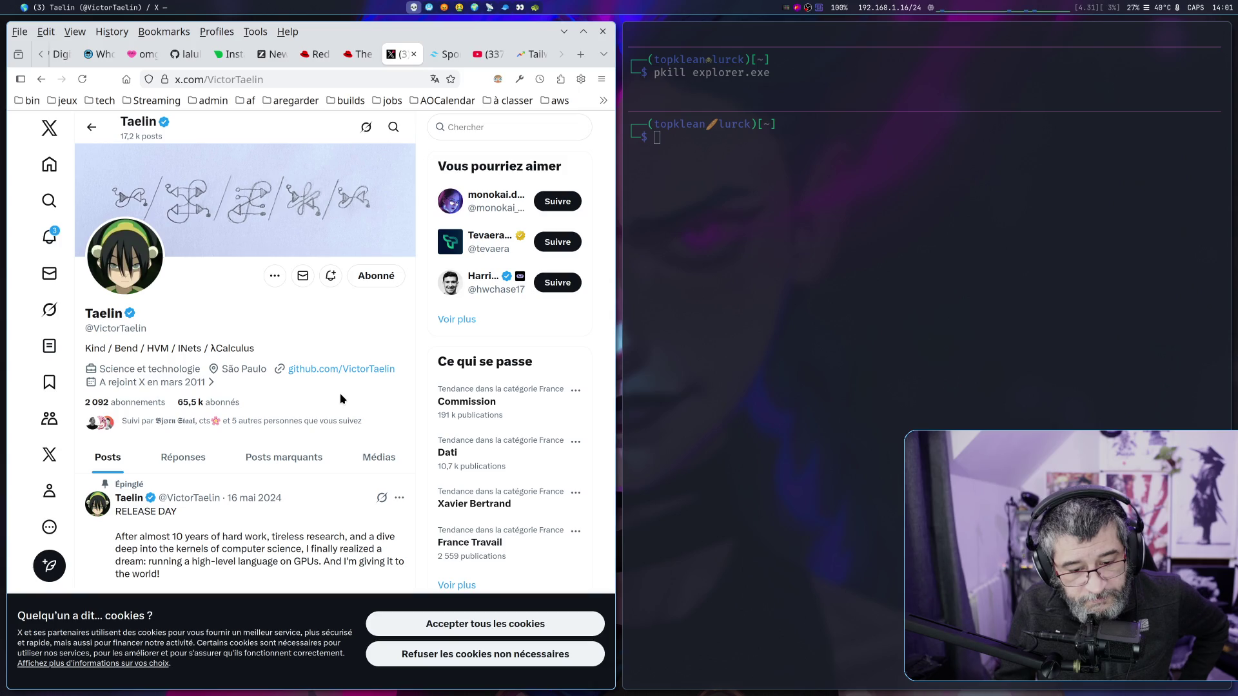
{"action": "left_click", "coordinate": [342, 368]}
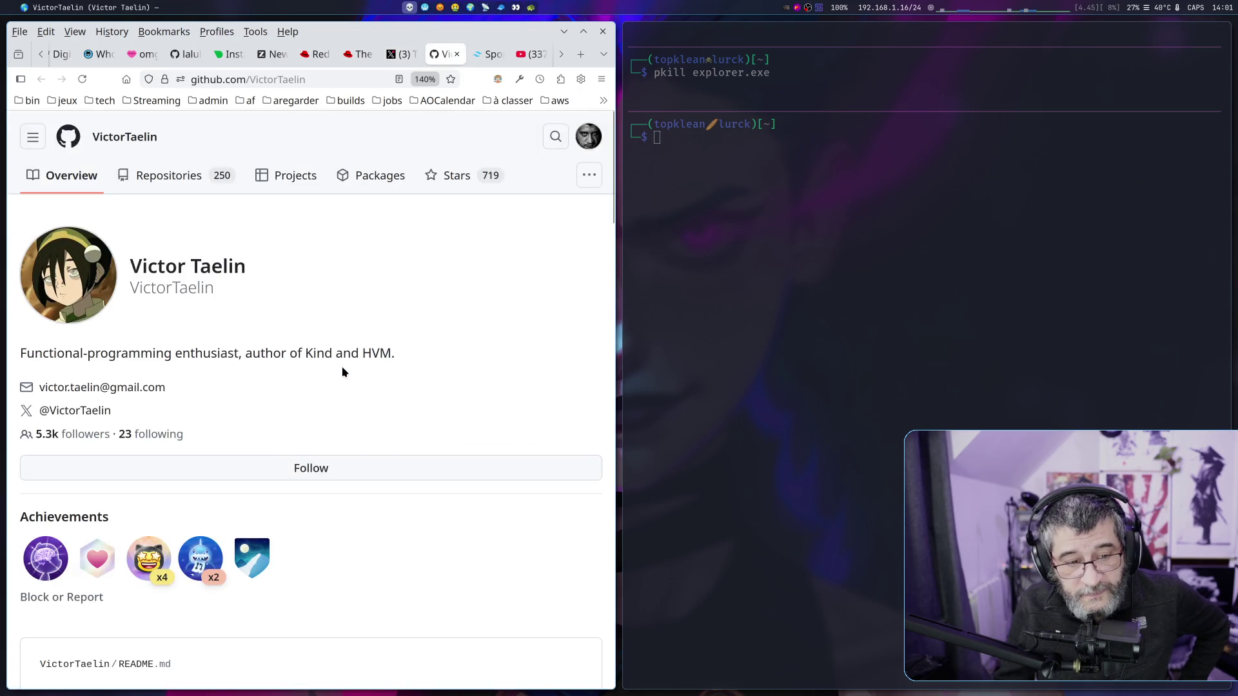
Scroll through the developer's GitHub README, then return to the Tailwind layoffs post on X.
{"action": "scroll", "coordinate": [342, 372], "scroll_direction": "down", "scroll_amount": 5}
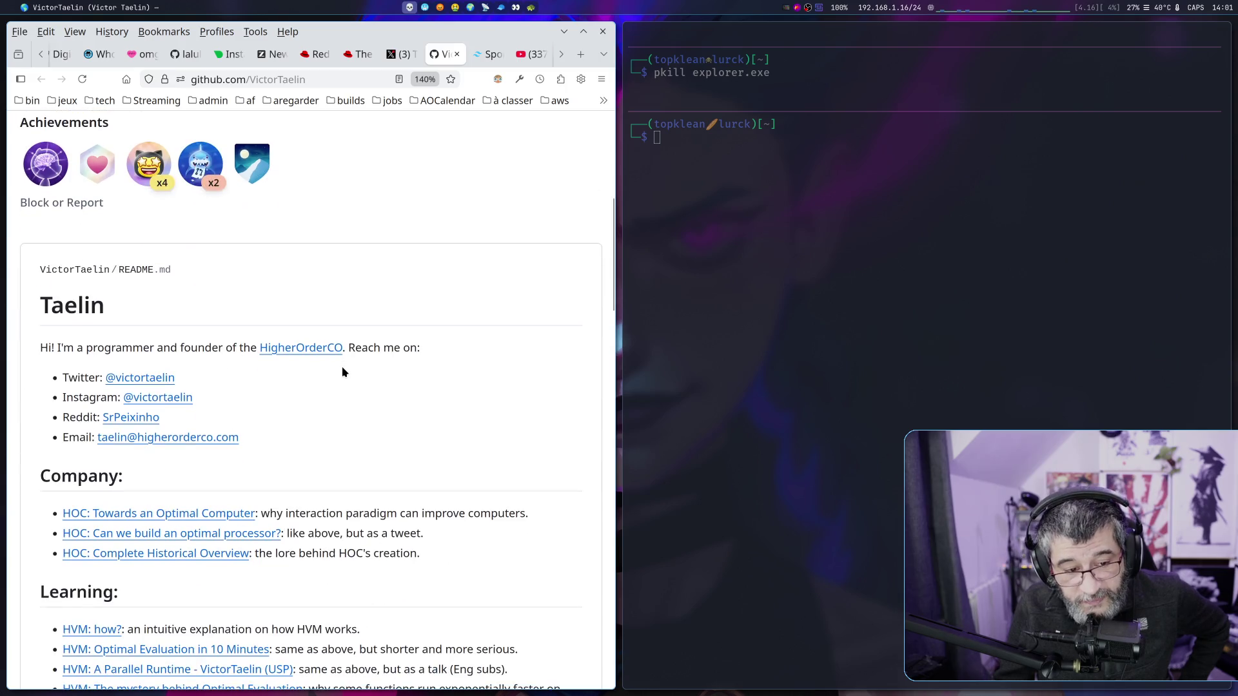
{"action": "scroll", "coordinate": [342, 372], "scroll_direction": "down", "scroll_amount": 2}
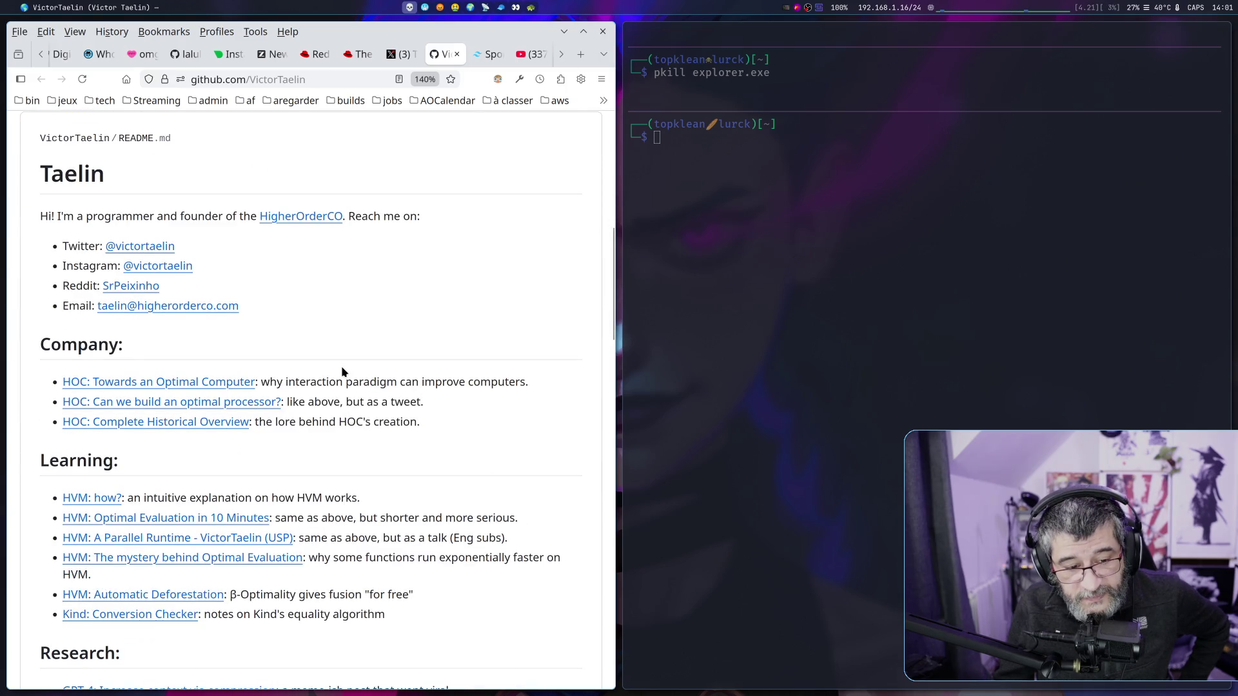
{"action": "left_click", "coordinate": [400, 54]}
{"action": "key", "text": "alt+Left"}
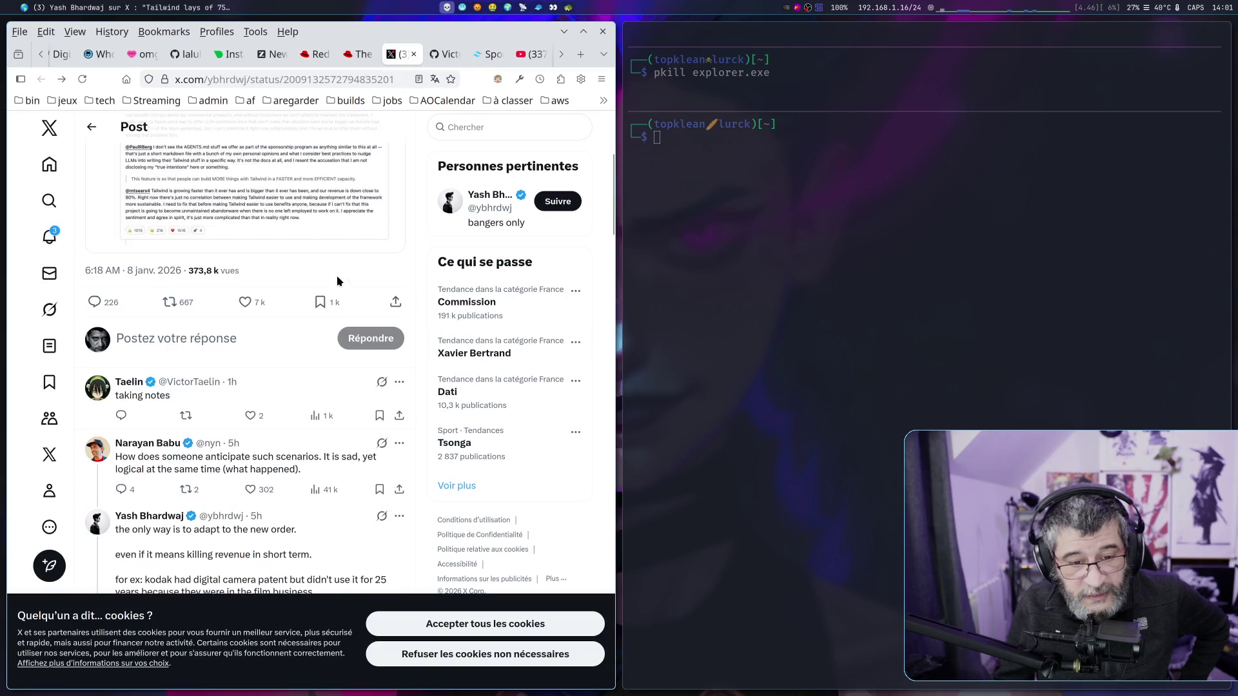
Read through the layoffs post replies, scroll back to the main post, and close its tab.
{"action": "scroll", "coordinate": [320, 303], "scroll_direction": "down", "scroll_amount": 1}
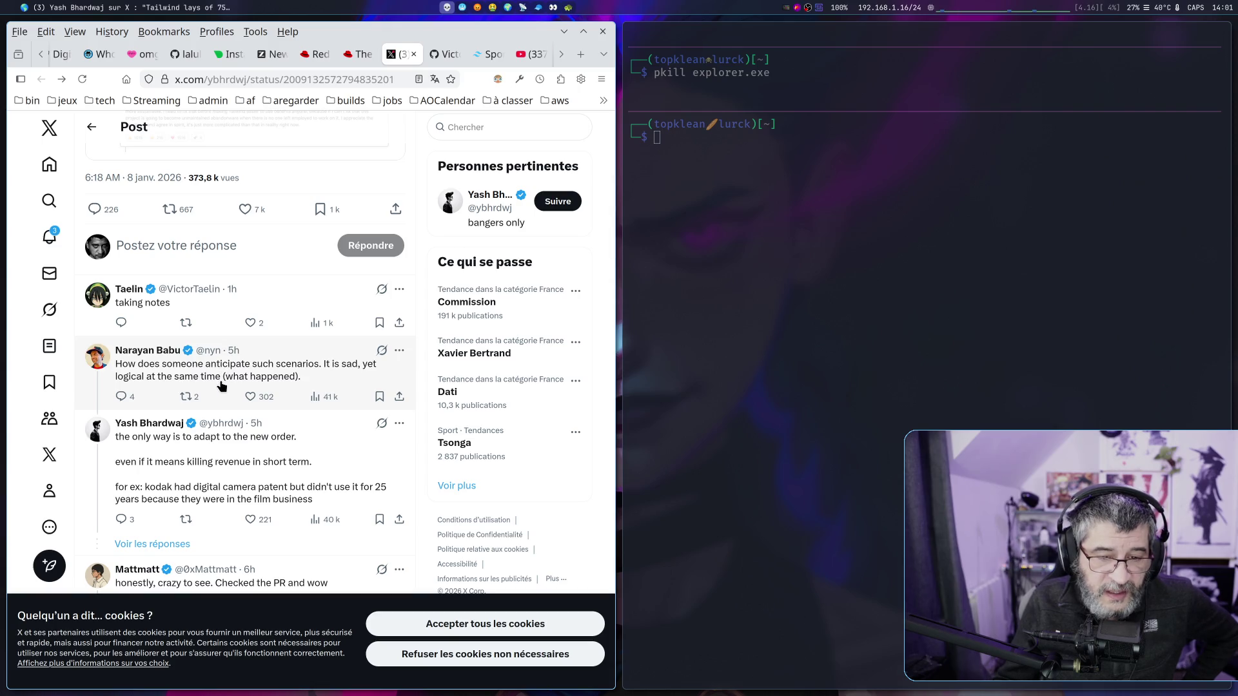
{"action": "scroll", "coordinate": [222, 385], "scroll_direction": "down", "scroll_amount": 3}
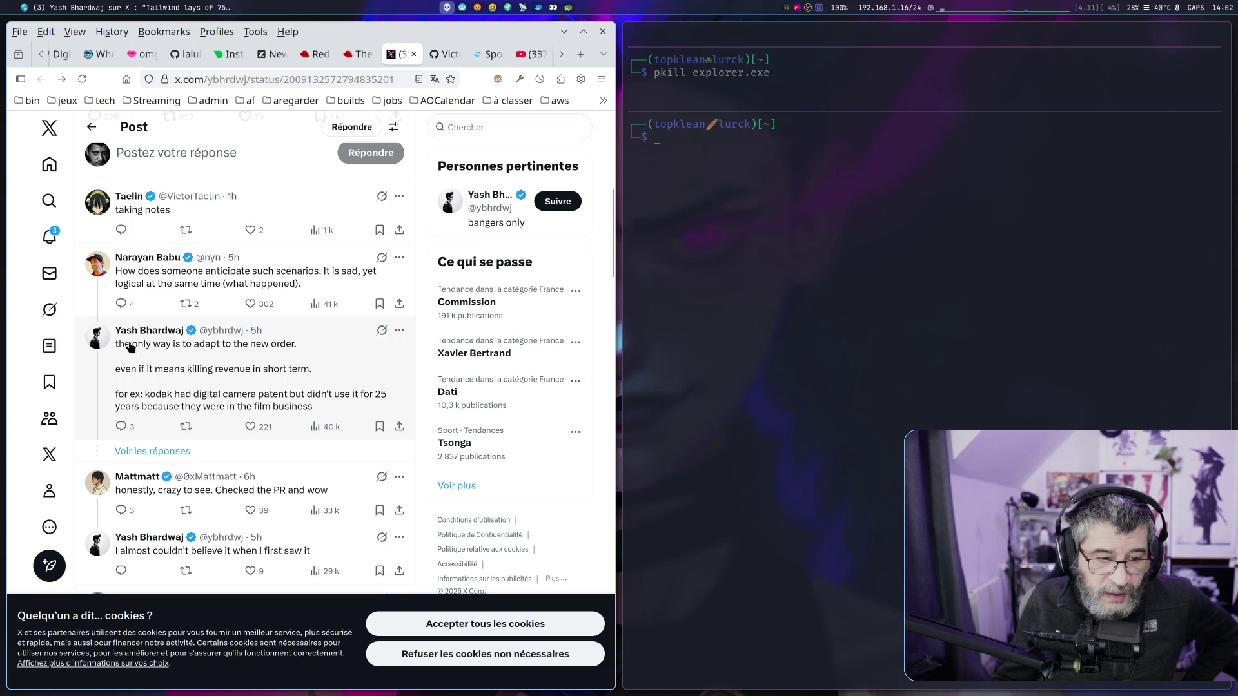
{"action": "scroll", "coordinate": [136, 353], "scroll_direction": "down", "scroll_amount": 2}
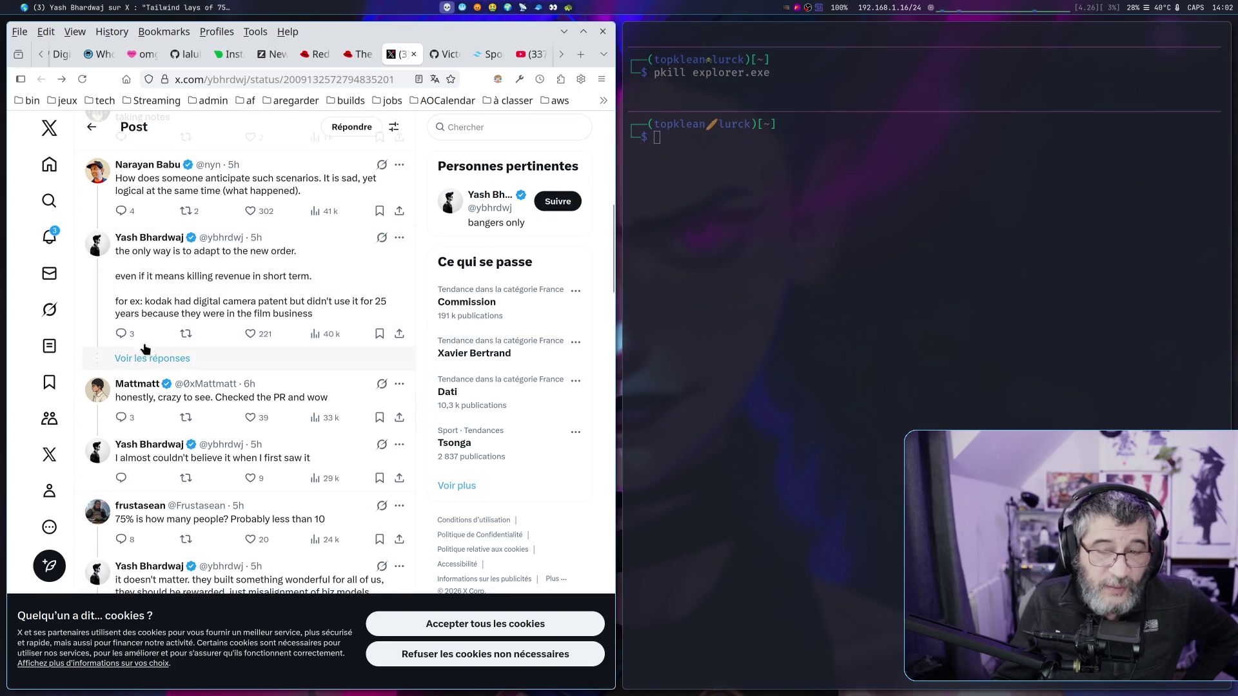
{"action": "scroll", "coordinate": [258, 309], "scroll_direction": "up", "scroll_amount": 10}
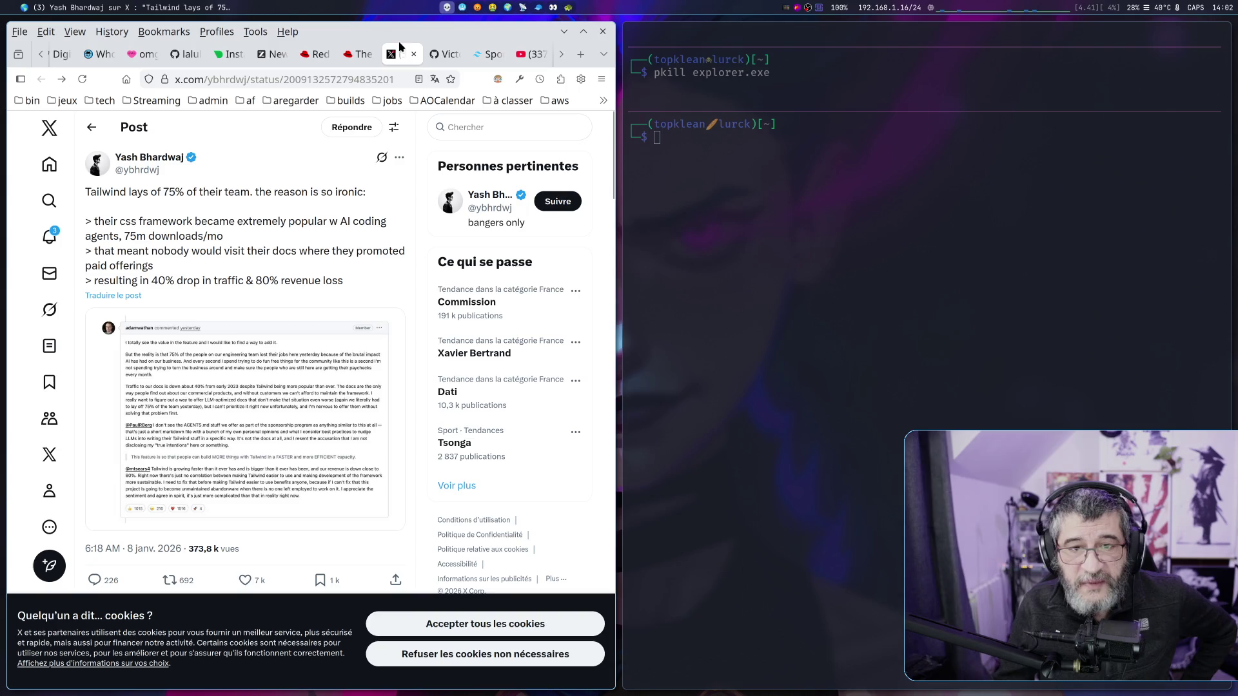
{"action": "left_click", "coordinate": [414, 54]}
{"action": "scroll", "coordinate": [326, 299], "scroll_direction": "down", "scroll_amount": 10}
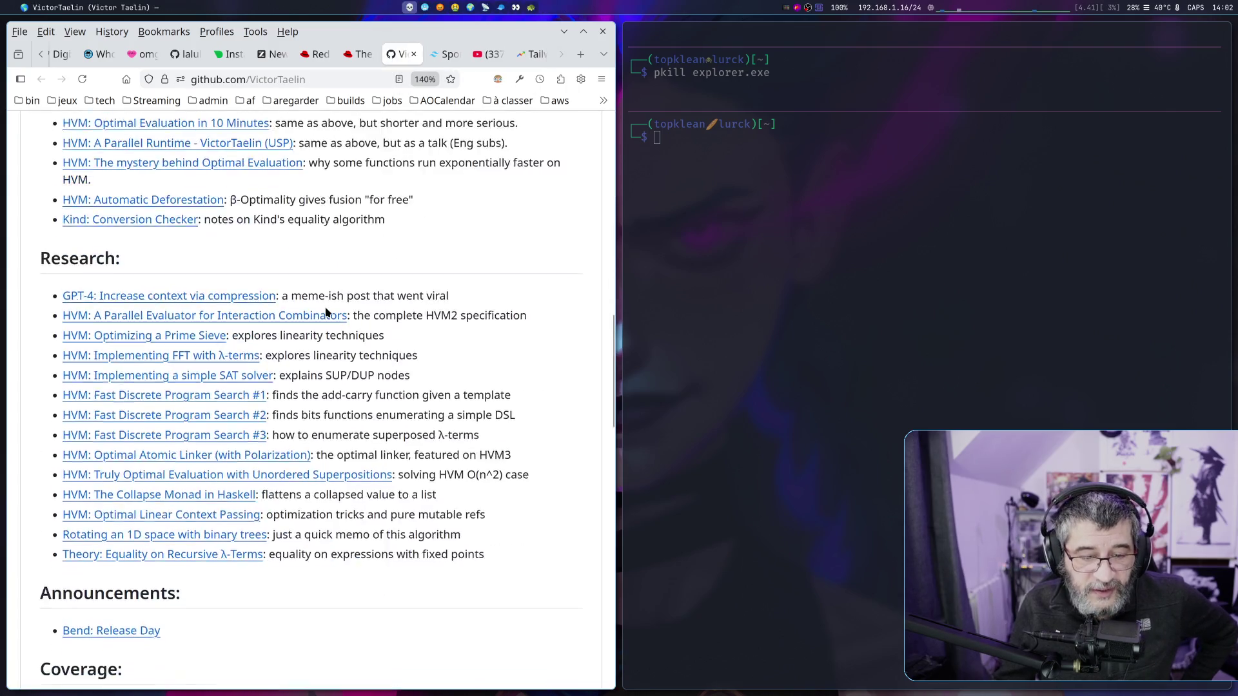
{"action": "scroll", "coordinate": [322, 313], "scroll_direction": "up", "scroll_amount": 5}
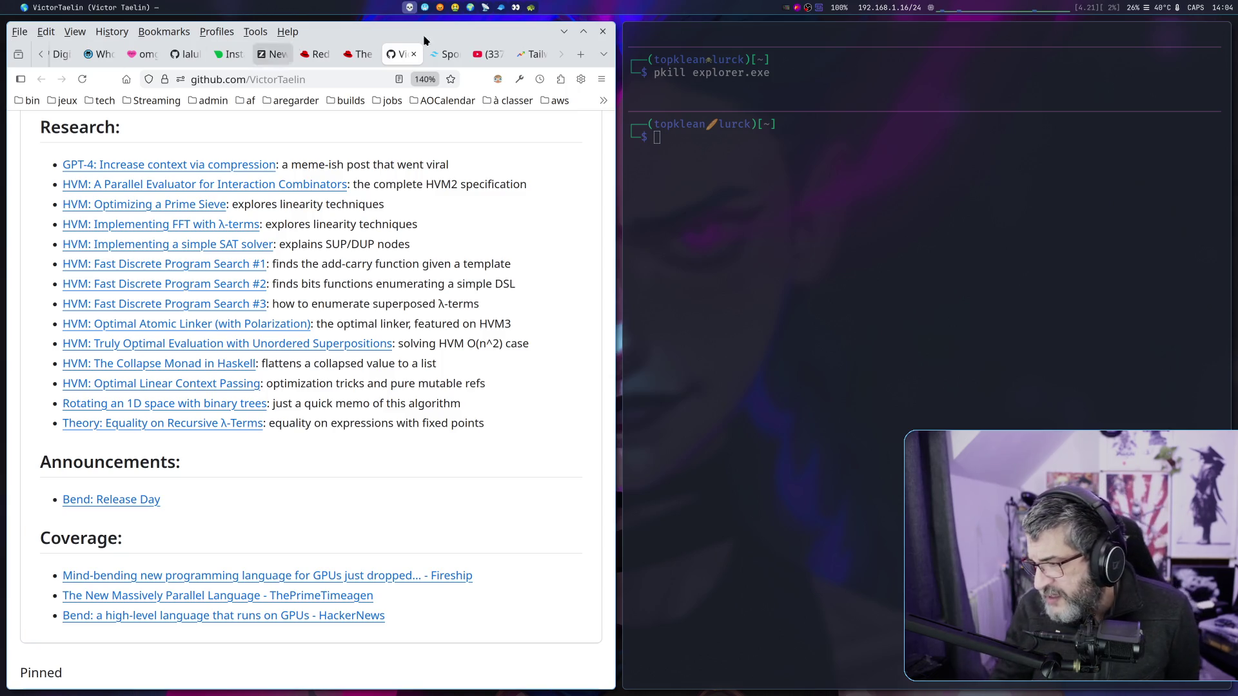
Focus the terminal window with Super+Right.
{"action": "key", "text": "super+Right"}
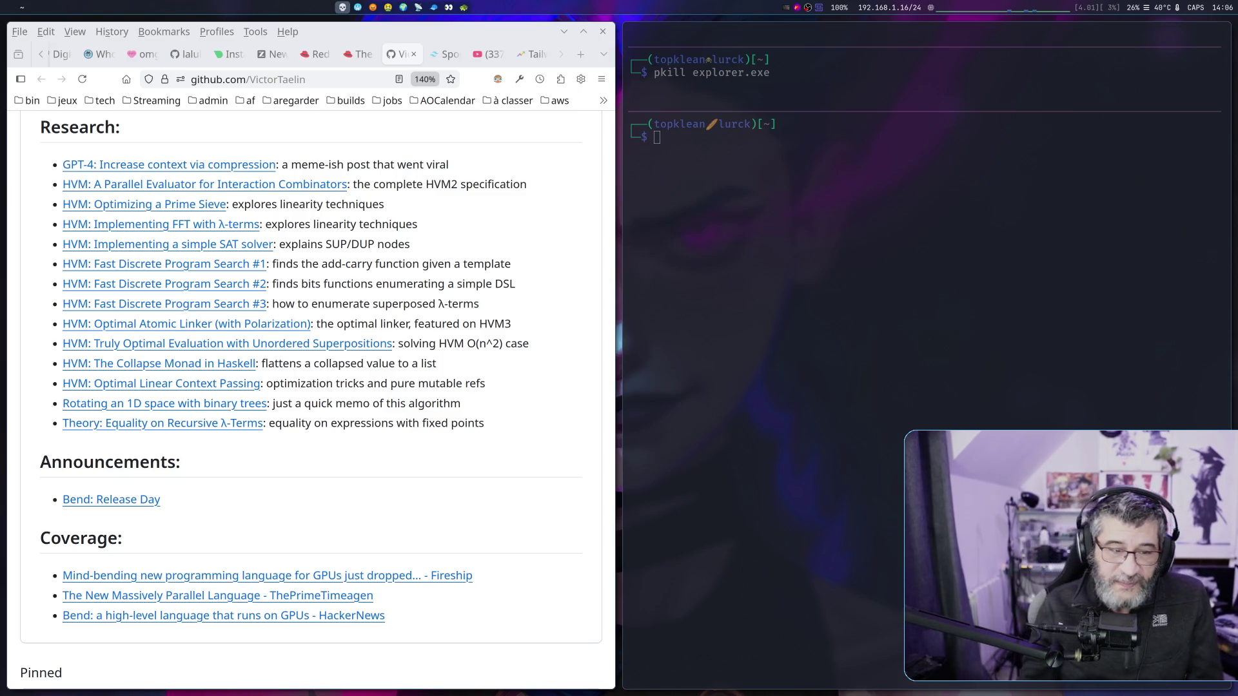
Scroll to the top of the GitHub profile, close its tab, and return to Google Trends.
{"action": "scroll", "coordinate": [511, 350], "scroll_direction": "up", "scroll_amount": 10}
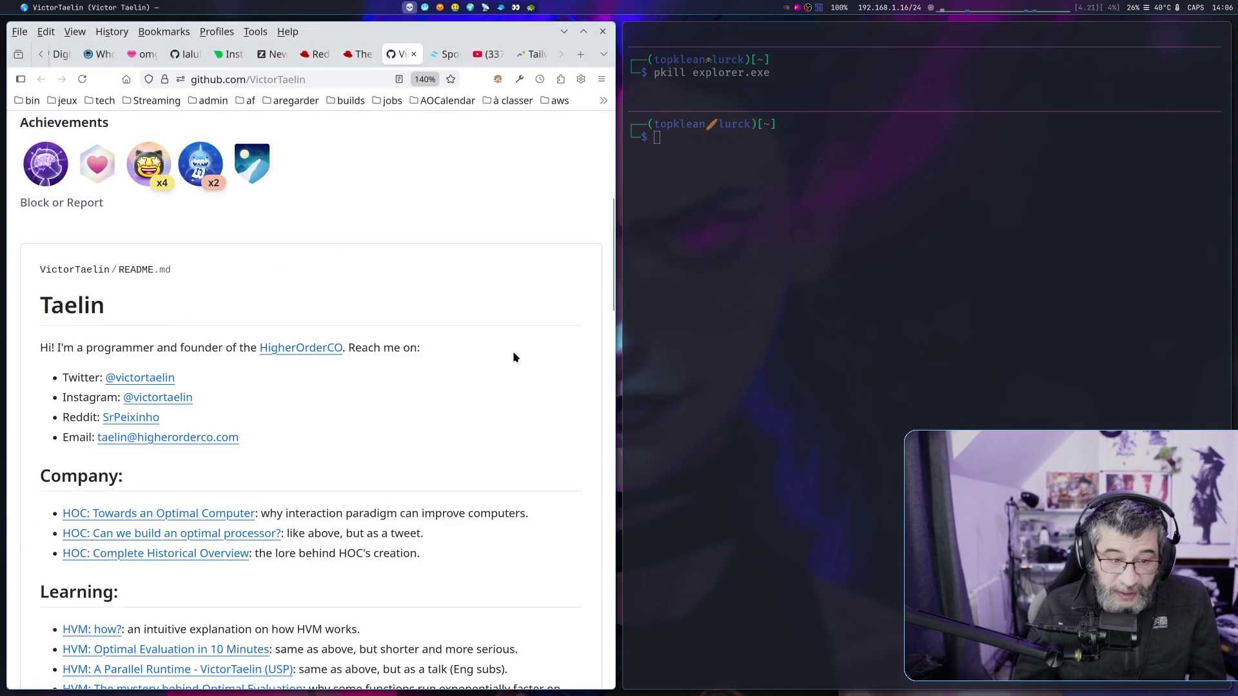
{"action": "scroll", "coordinate": [513, 357], "scroll_direction": "up", "scroll_amount": 5}
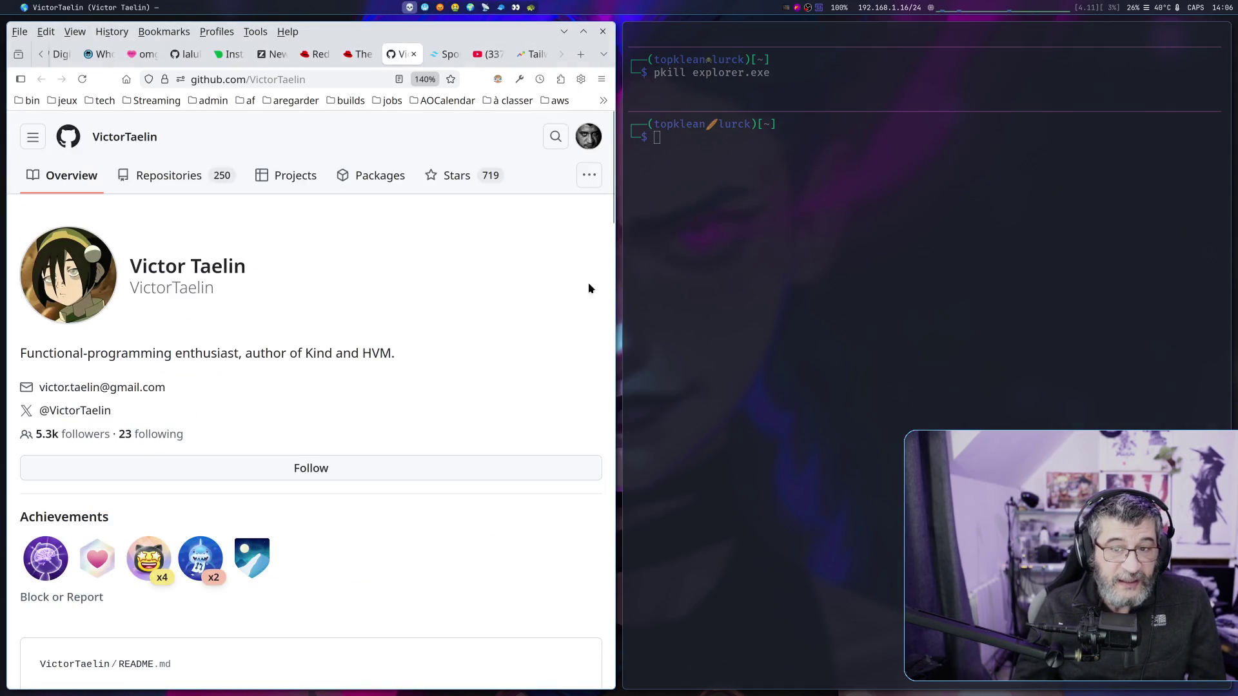
{"action": "left_click", "coordinate": [414, 55]}
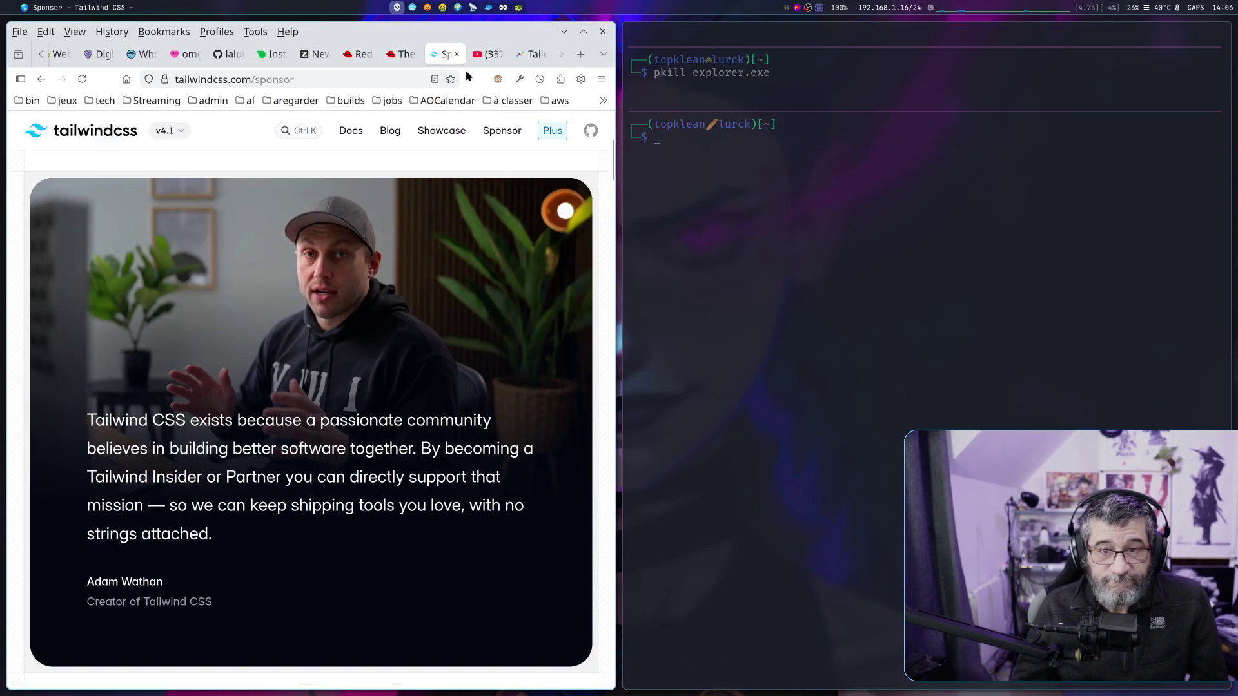
{"action": "left_click", "coordinate": [530, 56]}
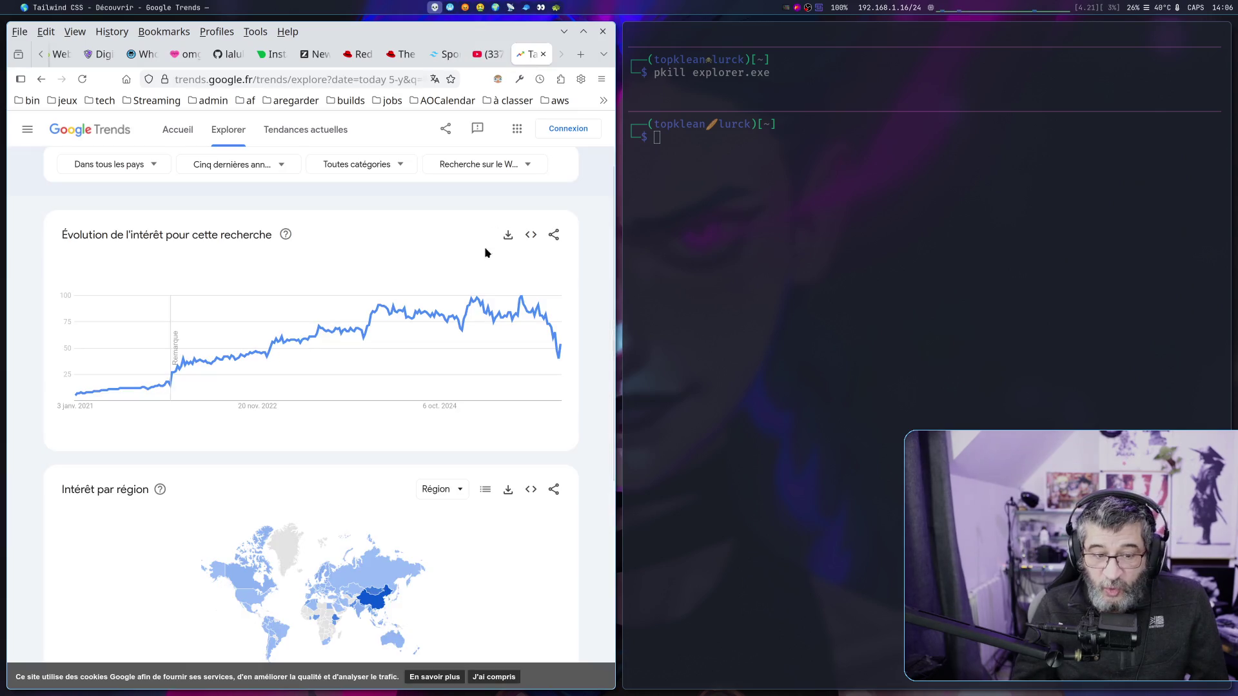
Scroll Tailwind CSS's five-year trend down to the region map, then go to Gamers Nexus.
{"action": "scroll", "coordinate": [478, 348], "scroll_direction": "down", "scroll_amount": 2}
{"action": "scroll", "coordinate": [478, 352], "scroll_direction": "down", "scroll_amount": 3}
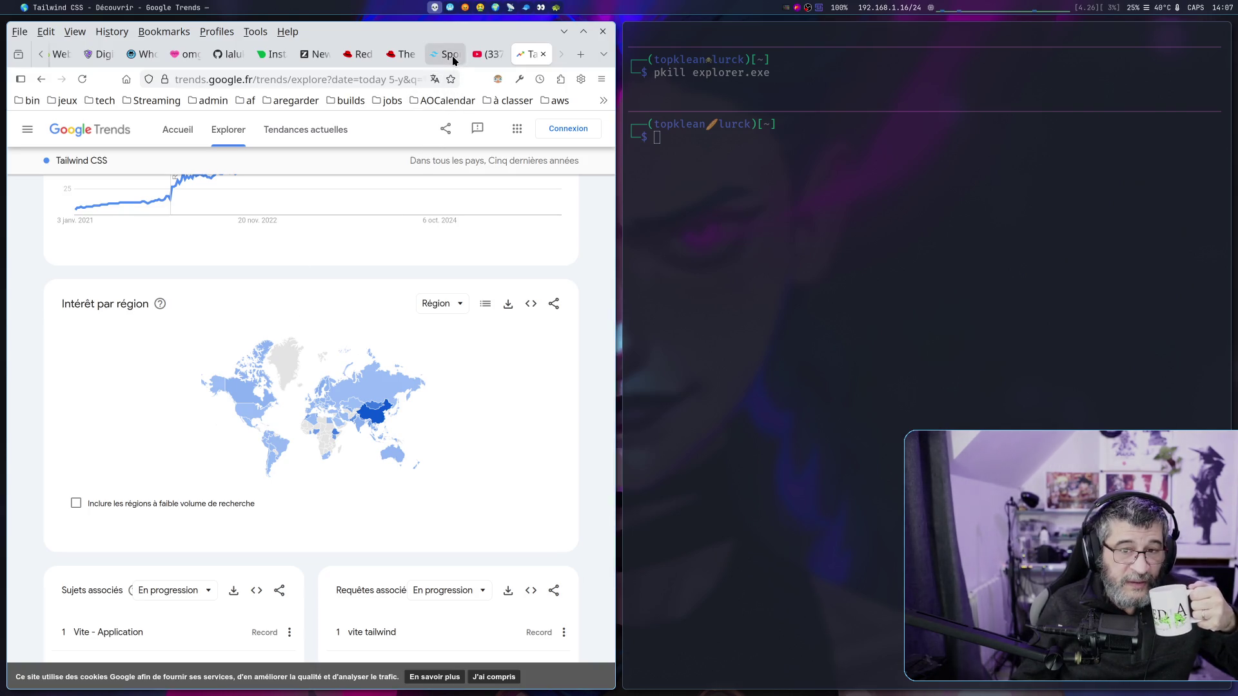
{"action": "left_click", "coordinate": [488, 54]}
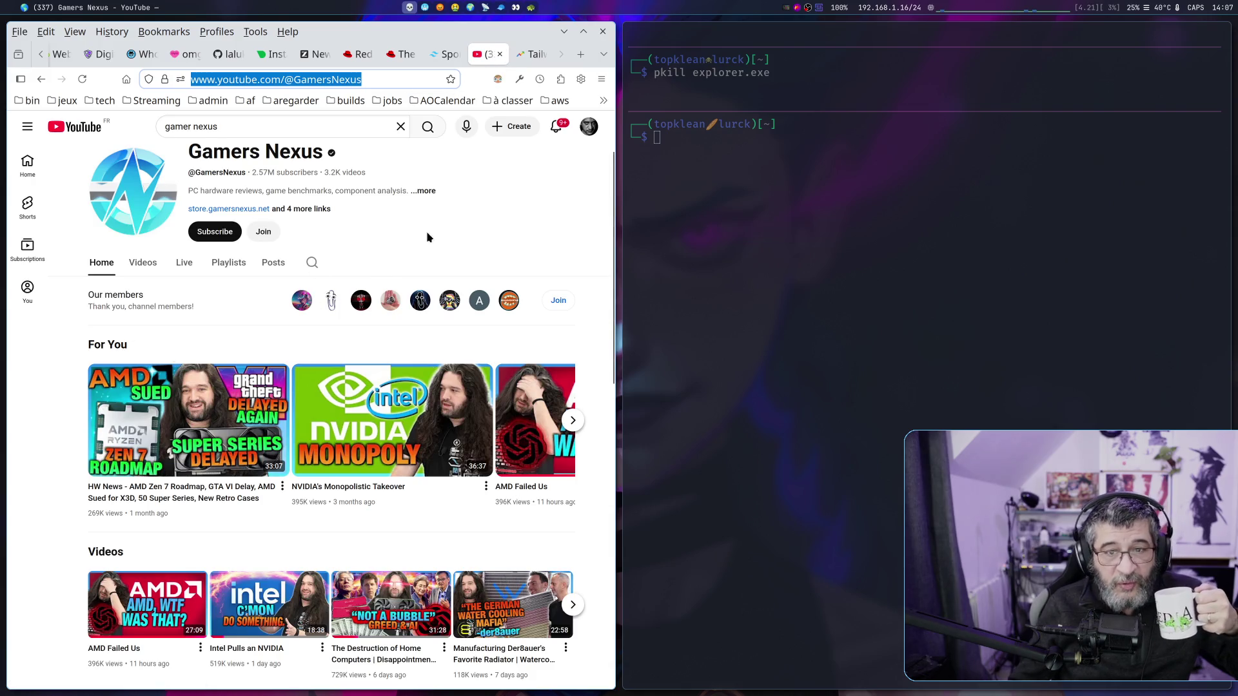
Close the YouTube, Google Trends Tailwind CSS and Tailwind sponsor tabs, leaving the Red Hat blog.
{"action": "left_click", "coordinate": [500, 55]}
{"action": "left_click", "coordinate": [500, 54]}
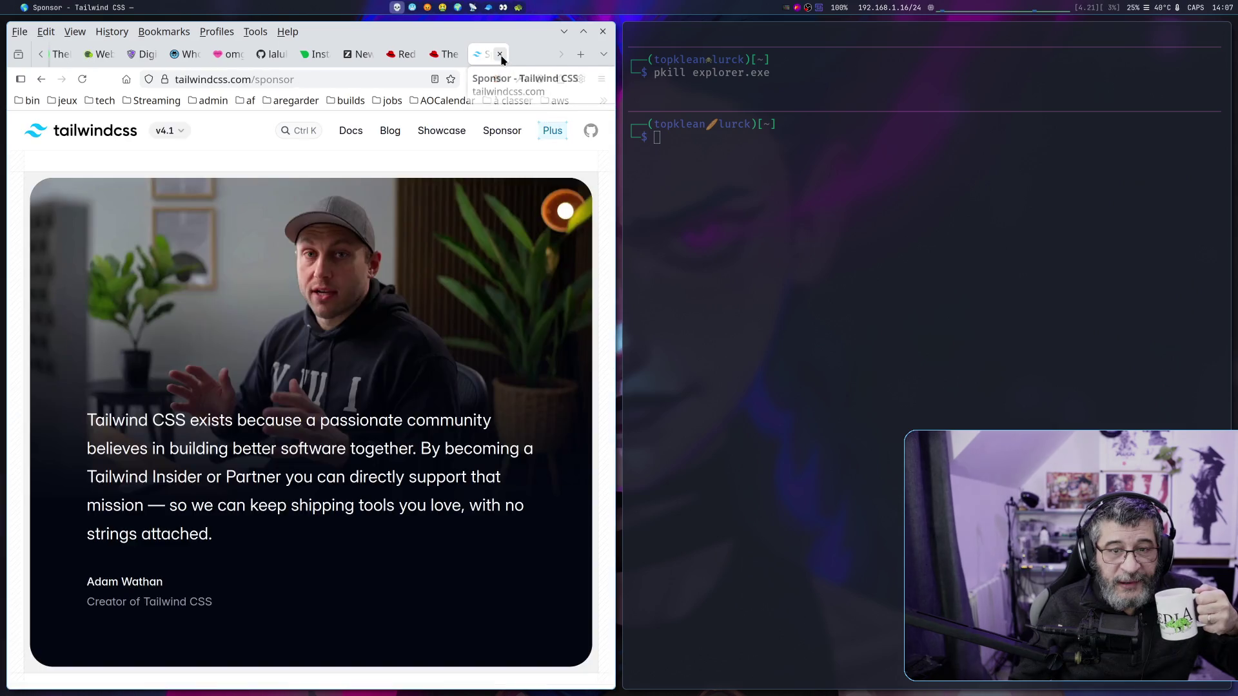
{"action": "left_click", "coordinate": [500, 55]}
{"action": "scroll", "coordinate": [388, 400], "scroll_direction": "up", "scroll_amount": 10}
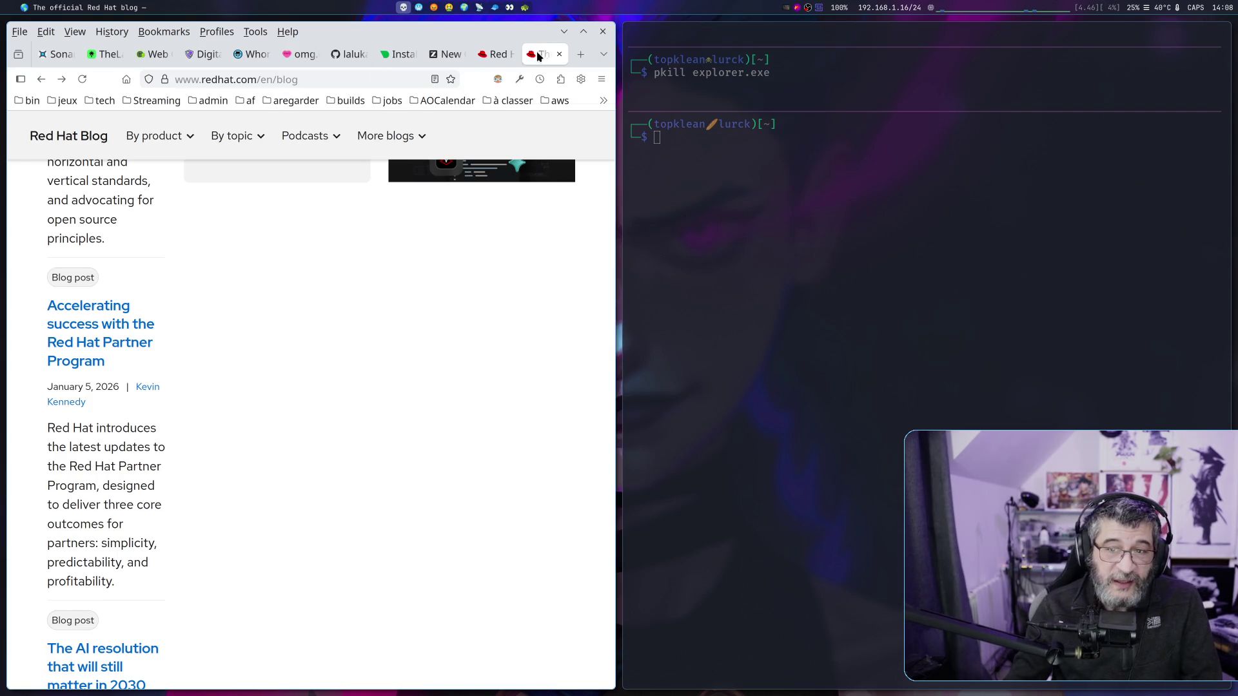
Show the Z.ai GLM-4.7 answer on Linux user-administration commands with the history sidebar collapsed.
{"action": "left_click", "coordinate": [578, 54]}
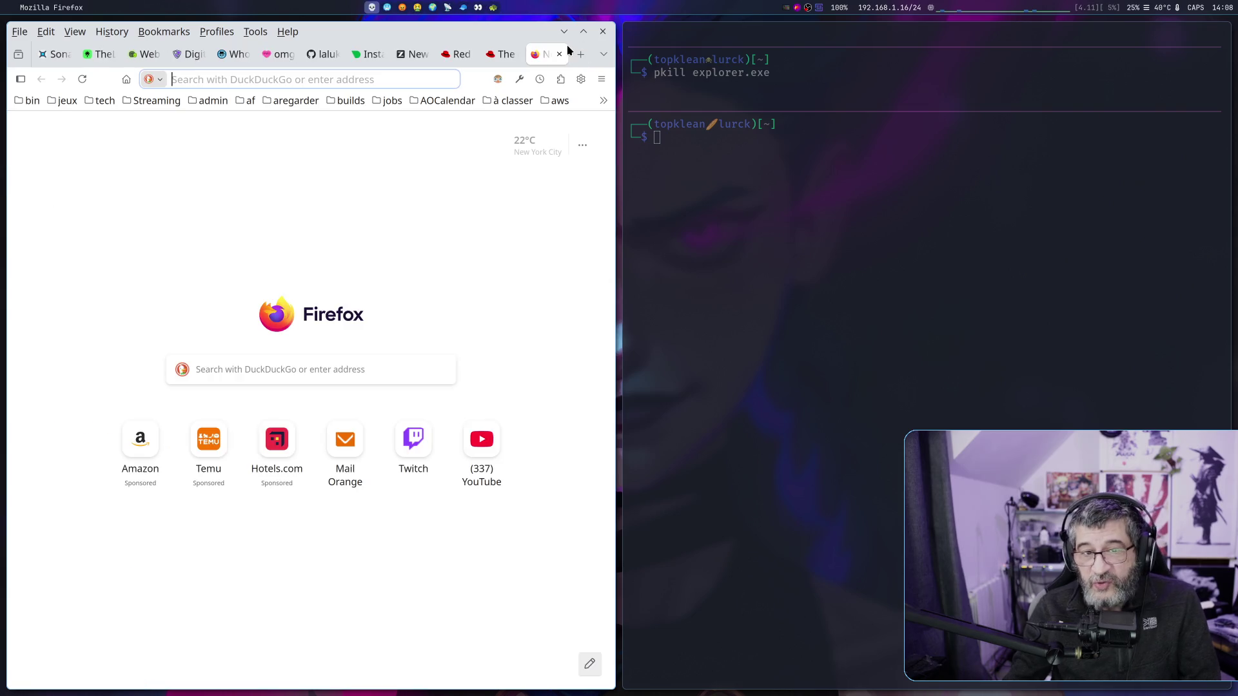
{"action": "left_click", "coordinate": [420, 57]}
{"action": "scroll", "coordinate": [187, 231], "scroll_direction": "up", "scroll_amount": 10}
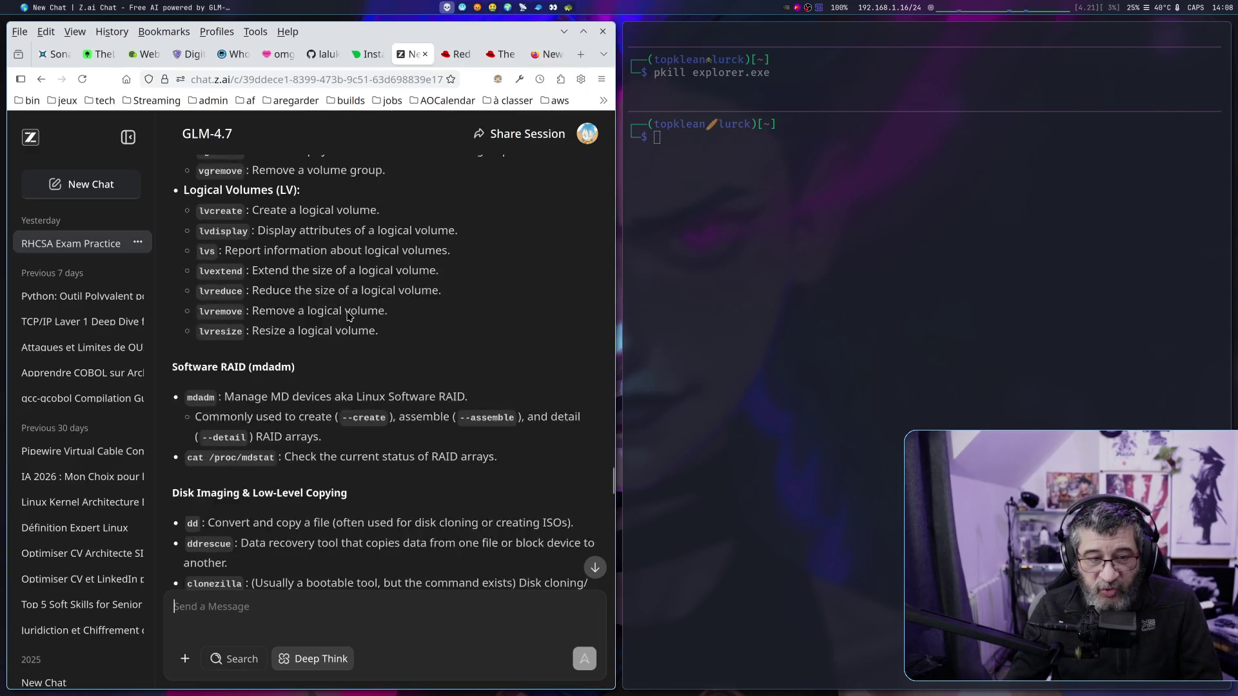
{"action": "left_click", "coordinate": [128, 137]}
{"action": "scroll", "coordinate": [348, 314], "scroll_direction": "down", "scroll_amount": 15}
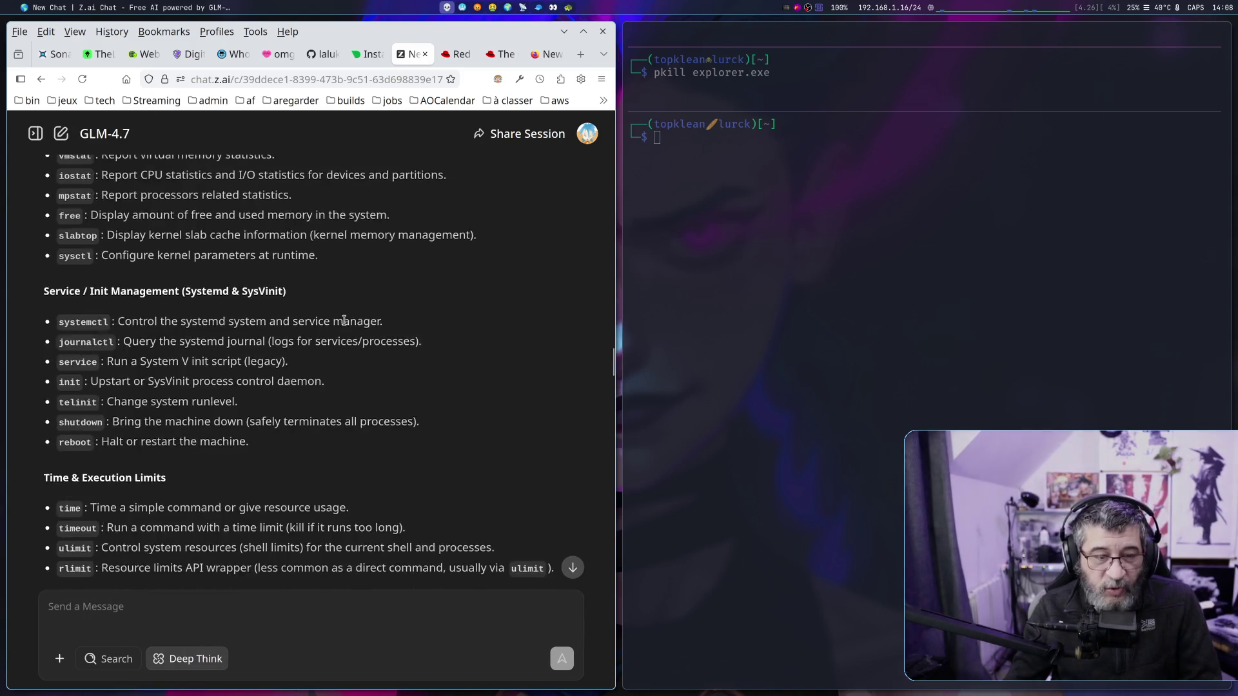
{"action": "scroll", "coordinate": [344, 312], "scroll_direction": "up", "scroll_amount": 15}
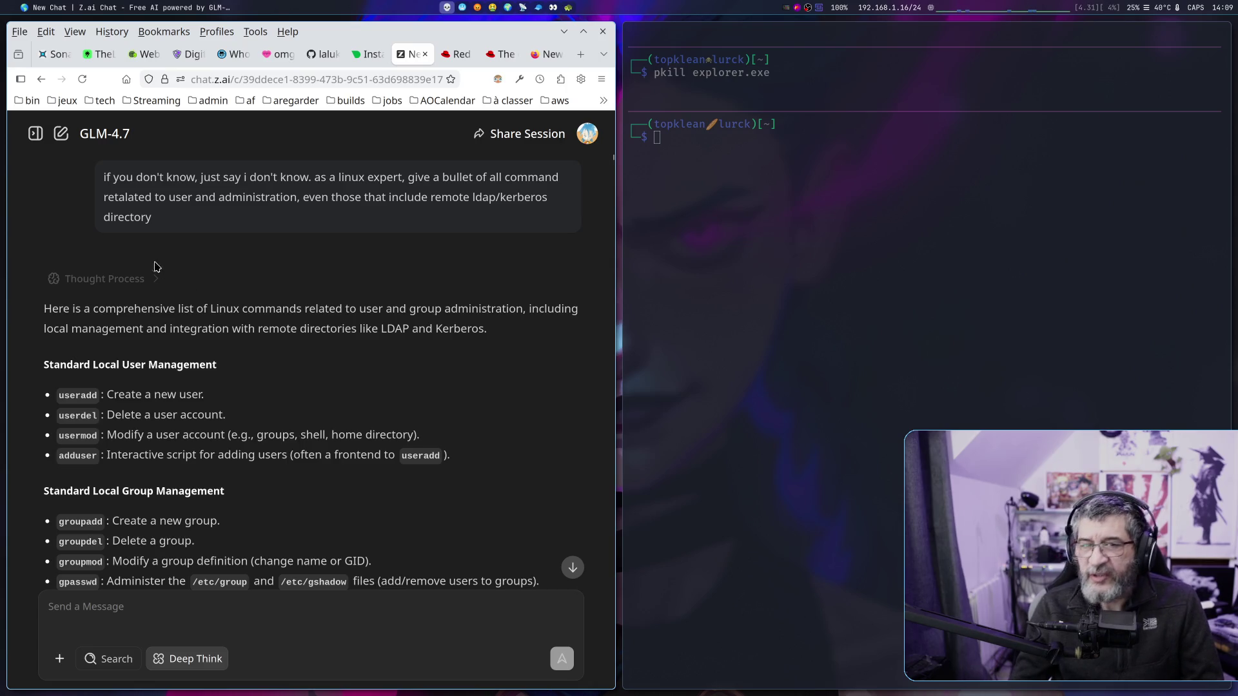
Review GLM-4.7's bulleted user and group commands, including LDAP and Kerberos, then focus the terminal.
{"action": "mouse_move", "coordinate": [553, 61]}
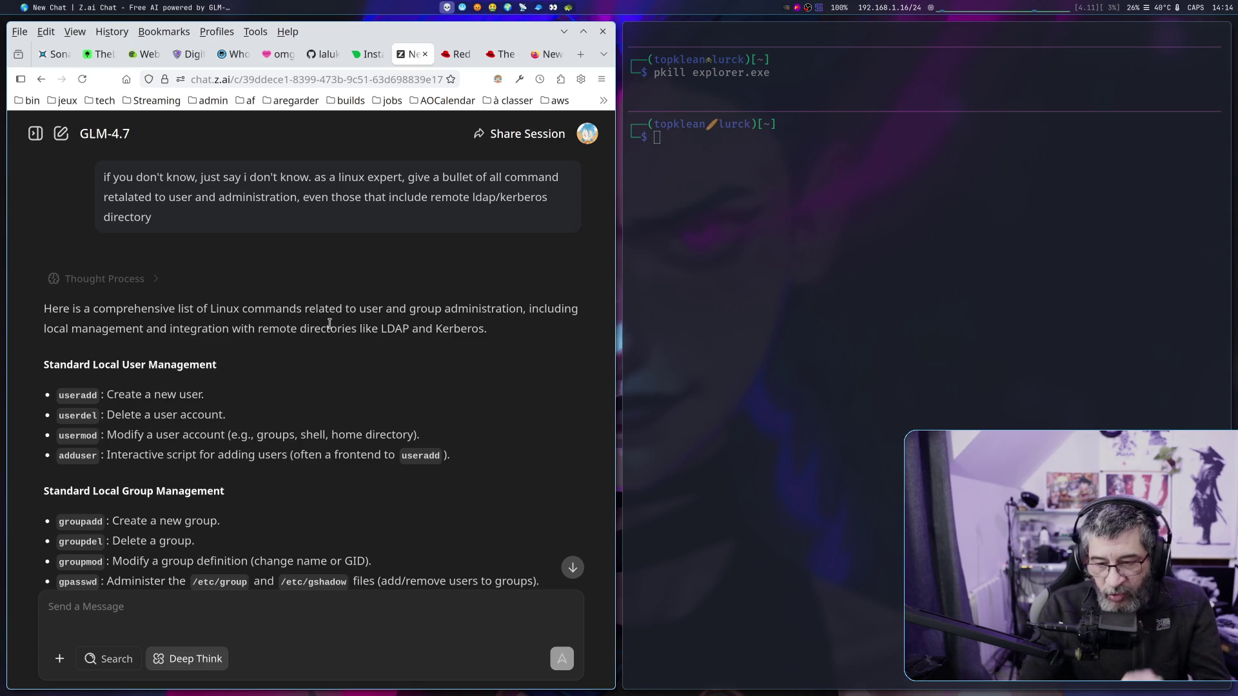
{"action": "left_click", "coordinate": [824, 351]}
Run 'cat /proc/self/mem' in the terminal as a normal user.
{"action": "type", "text": "cat /et"}
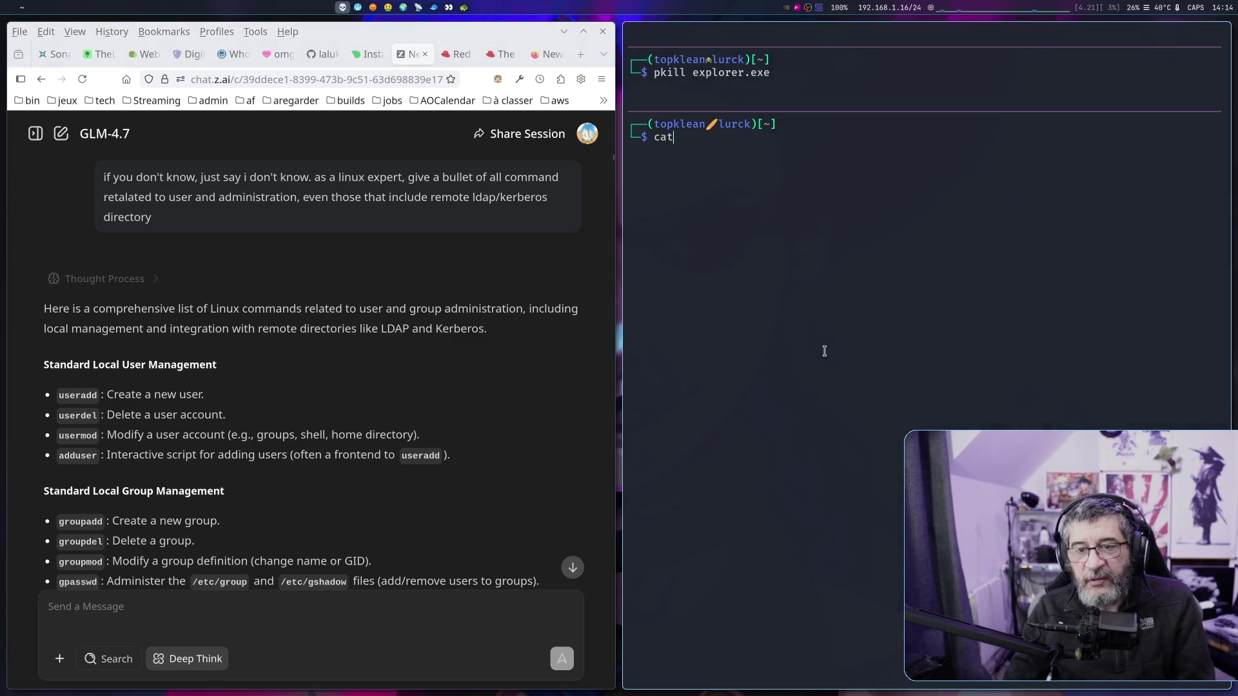
{"action": "key", "text": "BackSpace"}
{"action": "key", "text": "BackSpace"}
{"action": "type", "text": "proc"}
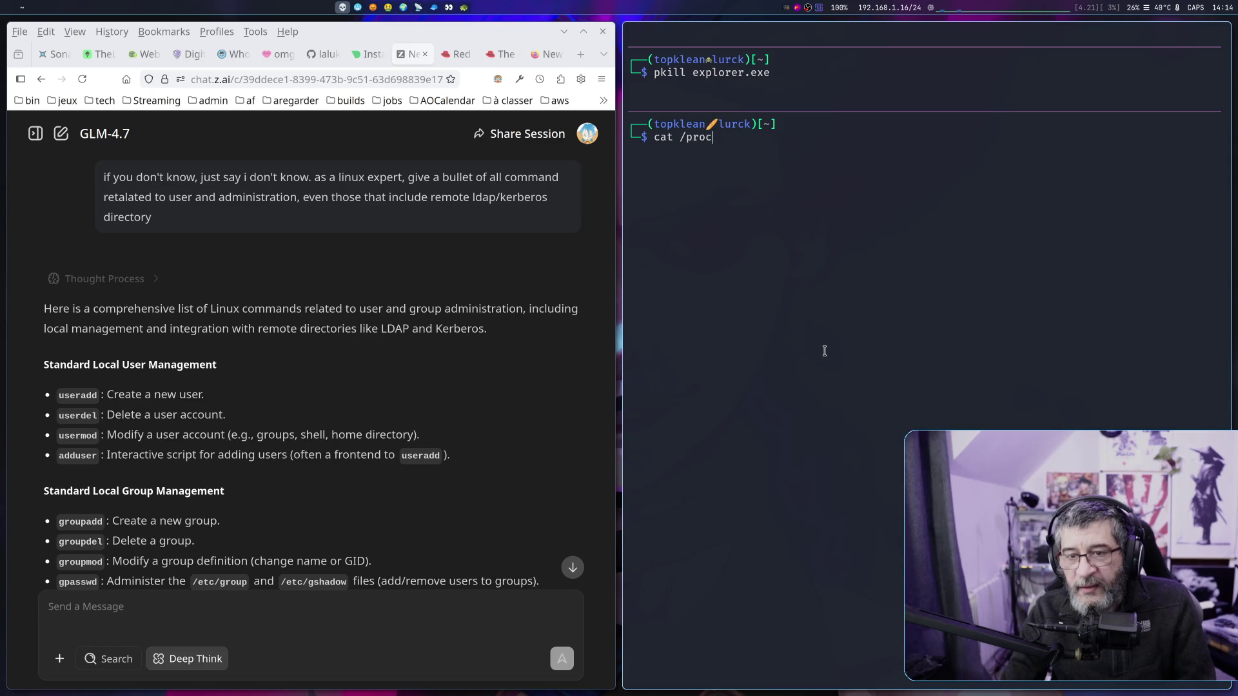
{"action": "type", "text": "/self/"}
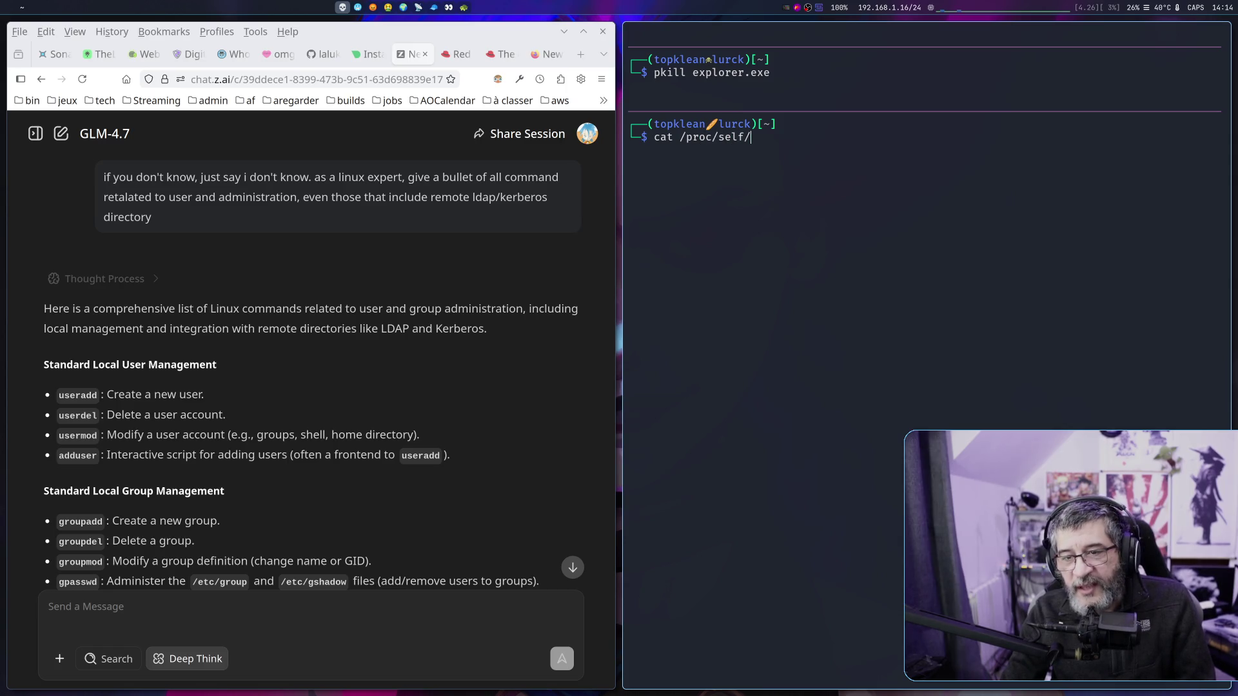
{"action": "type", "text": "mem"}
{"action": "key", "text": "Return"}
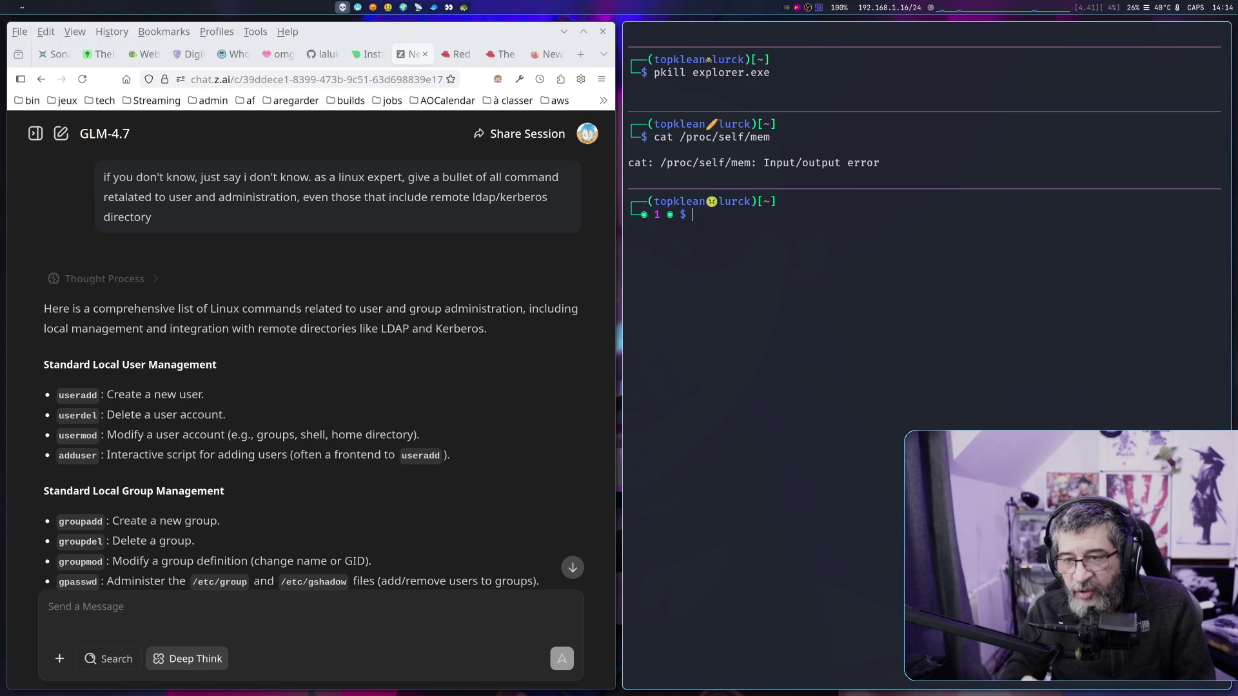
Rerun the same command prefixed with sudo, which also ends in an Input/output error.
{"action": "key", "text": "Up"}
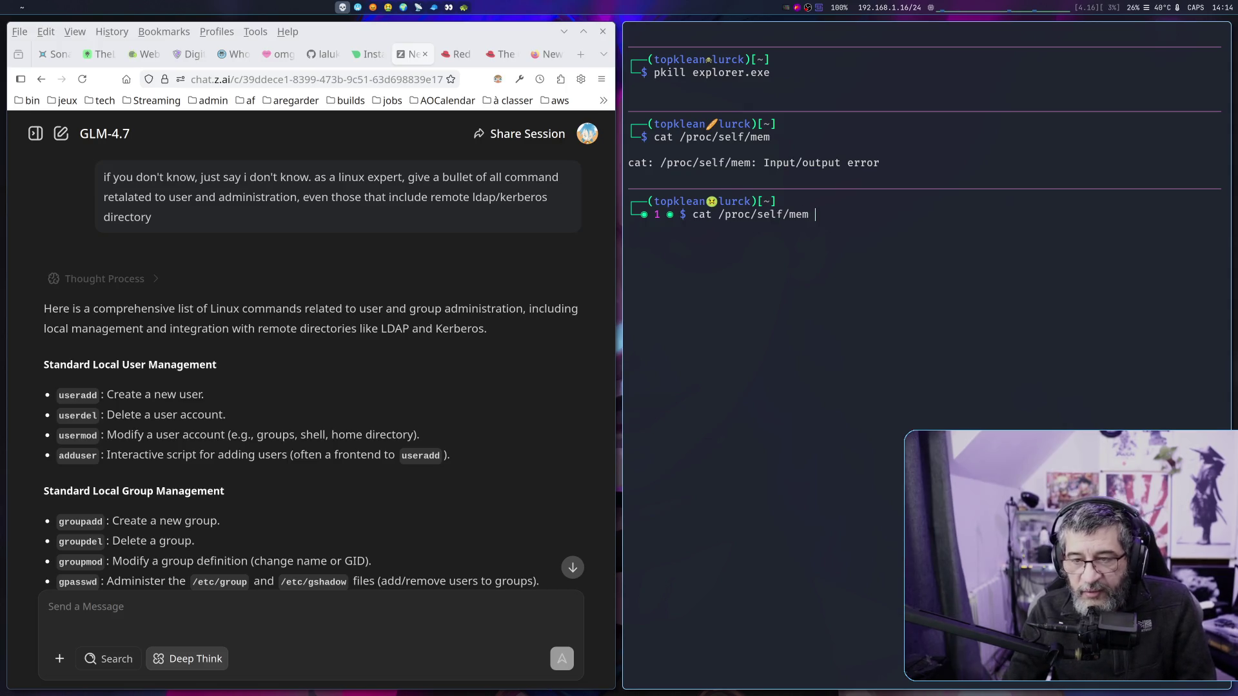
{"action": "key", "text": "Home"}
{"action": "type", "text": "sudo"}
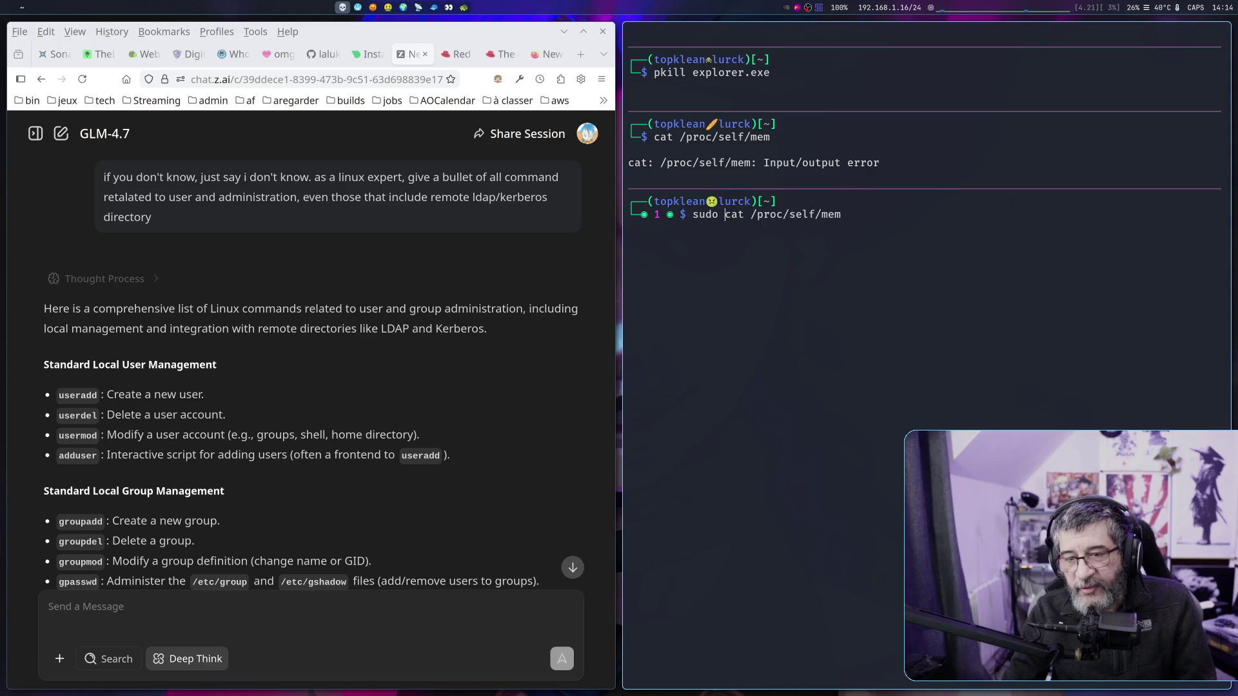
{"action": "key", "text": "Return"}
{"action": "key", "text": "Return"}
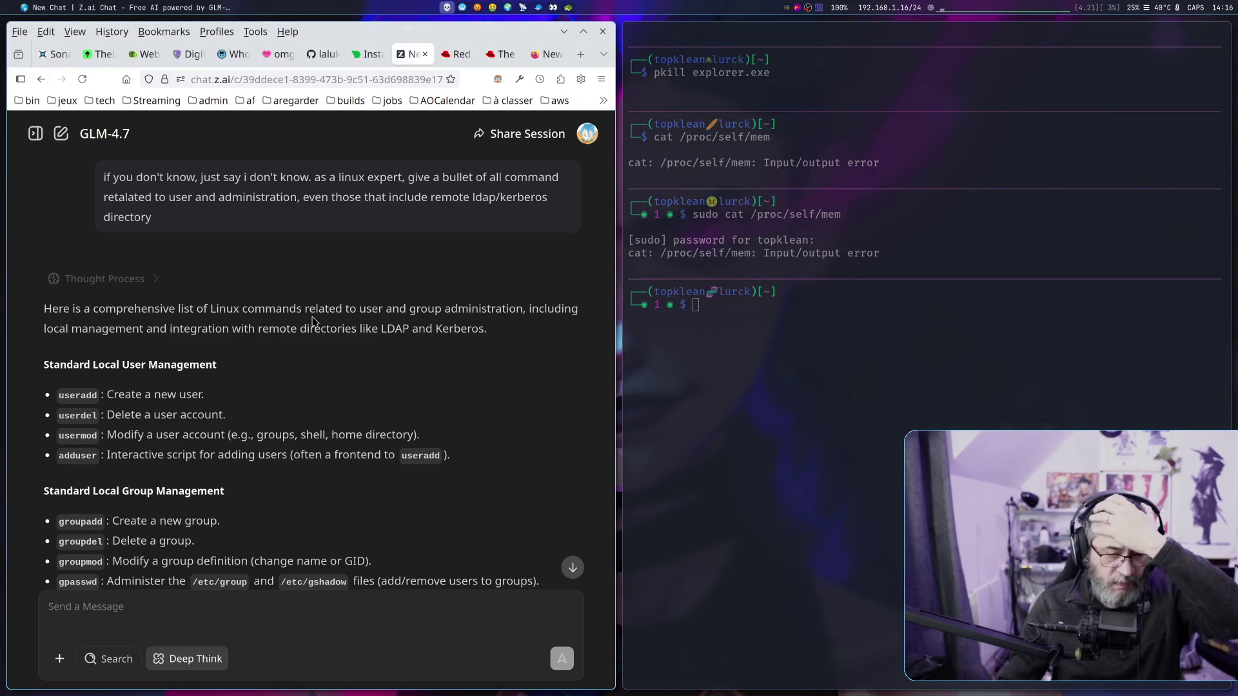
{"action": "scroll", "coordinate": [313, 322], "scroll_direction": "down", "scroll_amount": 5}
{"action": "scroll", "coordinate": [314, 326], "scroll_direction": "up", "scroll_amount": 3}
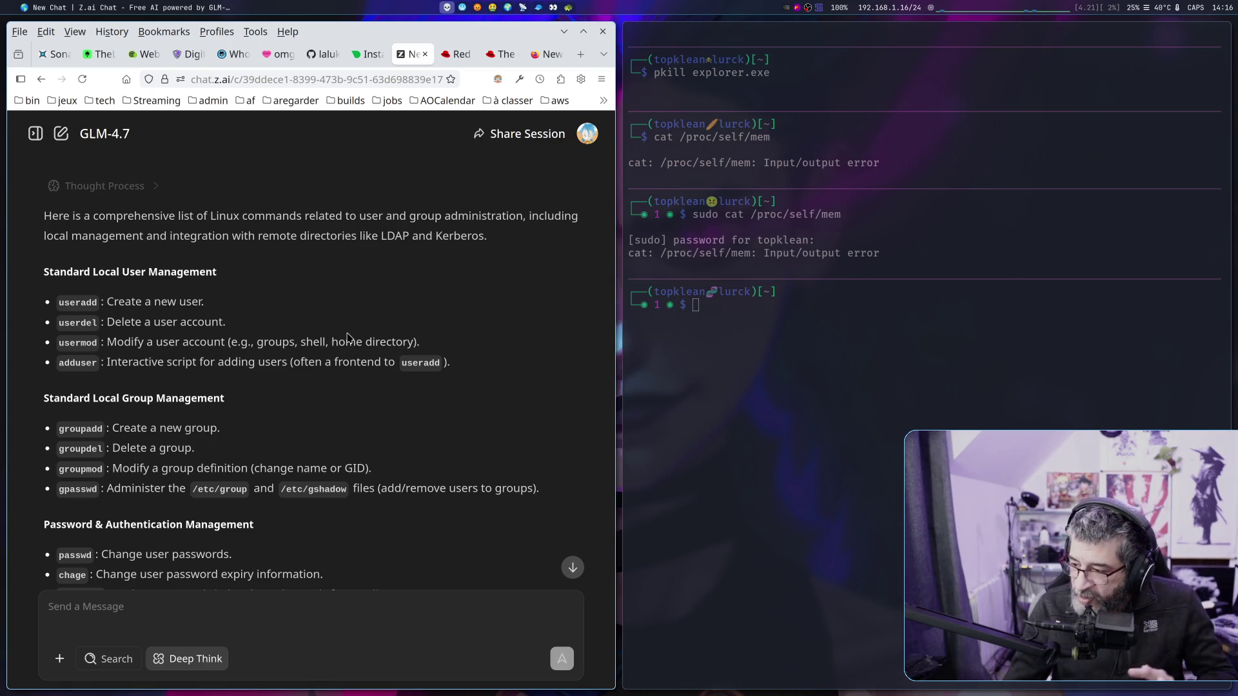
{"action": "scroll", "coordinate": [313, 401], "scroll_direction": "down", "scroll_amount": 2}
{"action": "scroll", "coordinate": [309, 412], "scroll_direction": "up", "scroll_amount": 4}
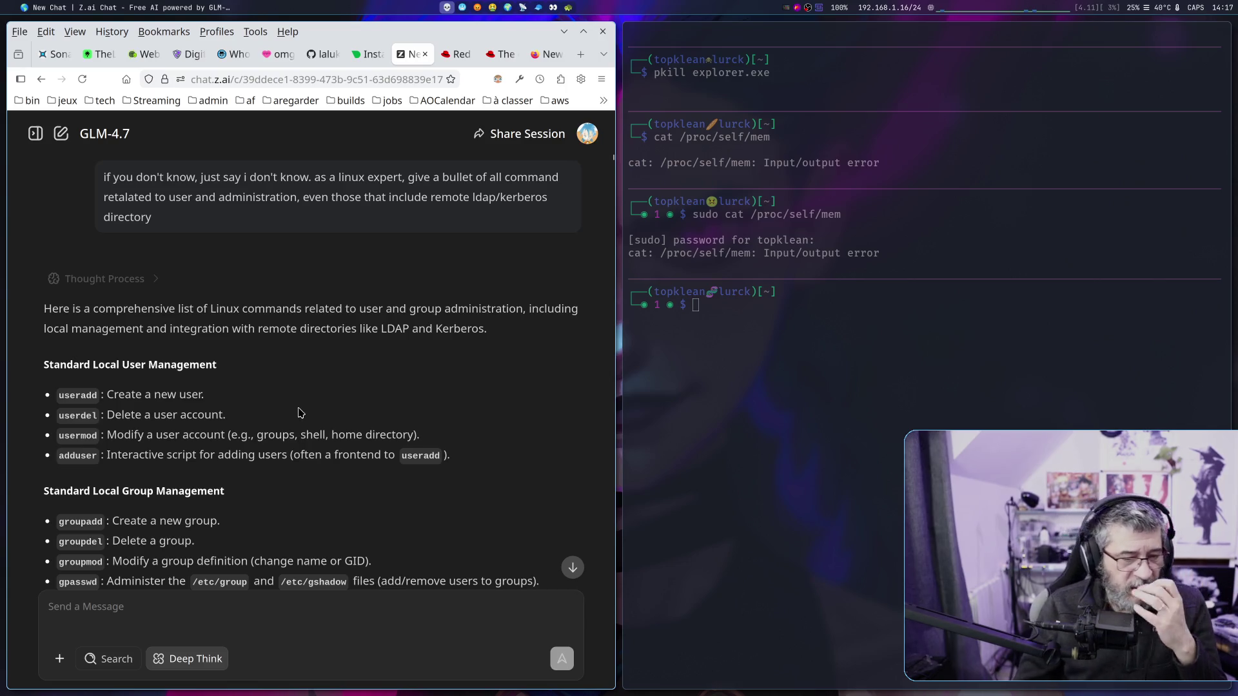
{"action": "scroll", "coordinate": [297, 412], "scroll_direction": "down", "scroll_amount": 3}
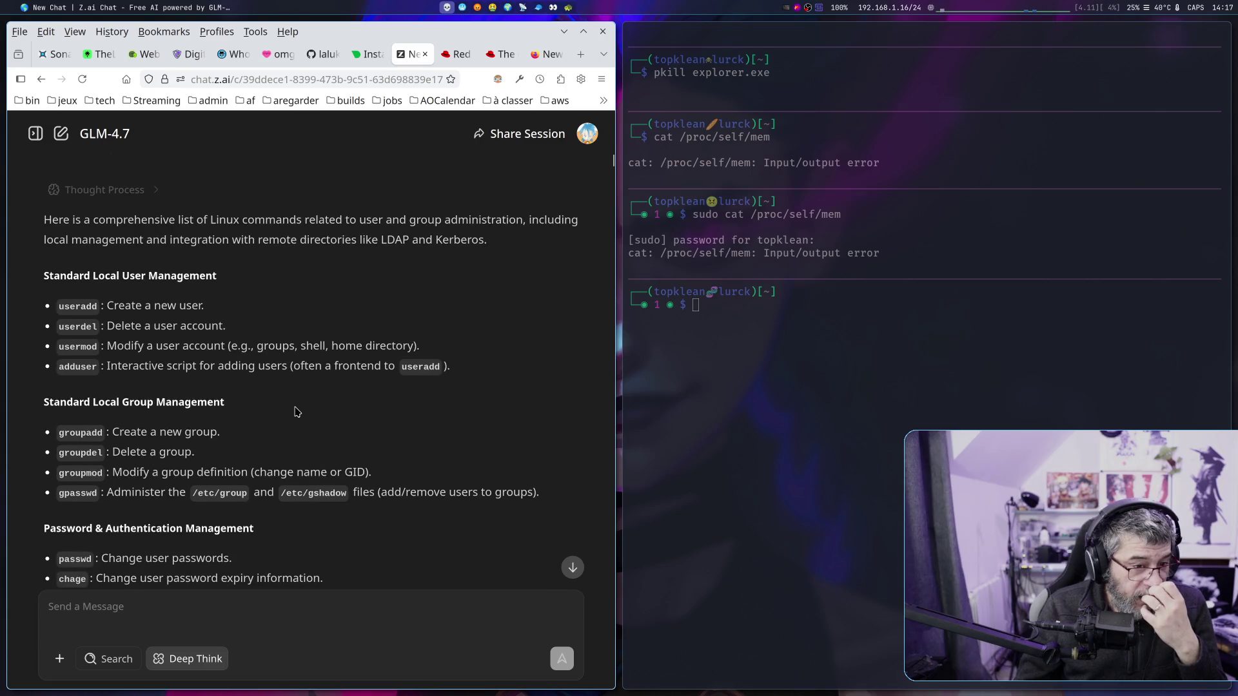
{"action": "scroll", "coordinate": [297, 412], "scroll_direction": "up", "scroll_amount": 3}
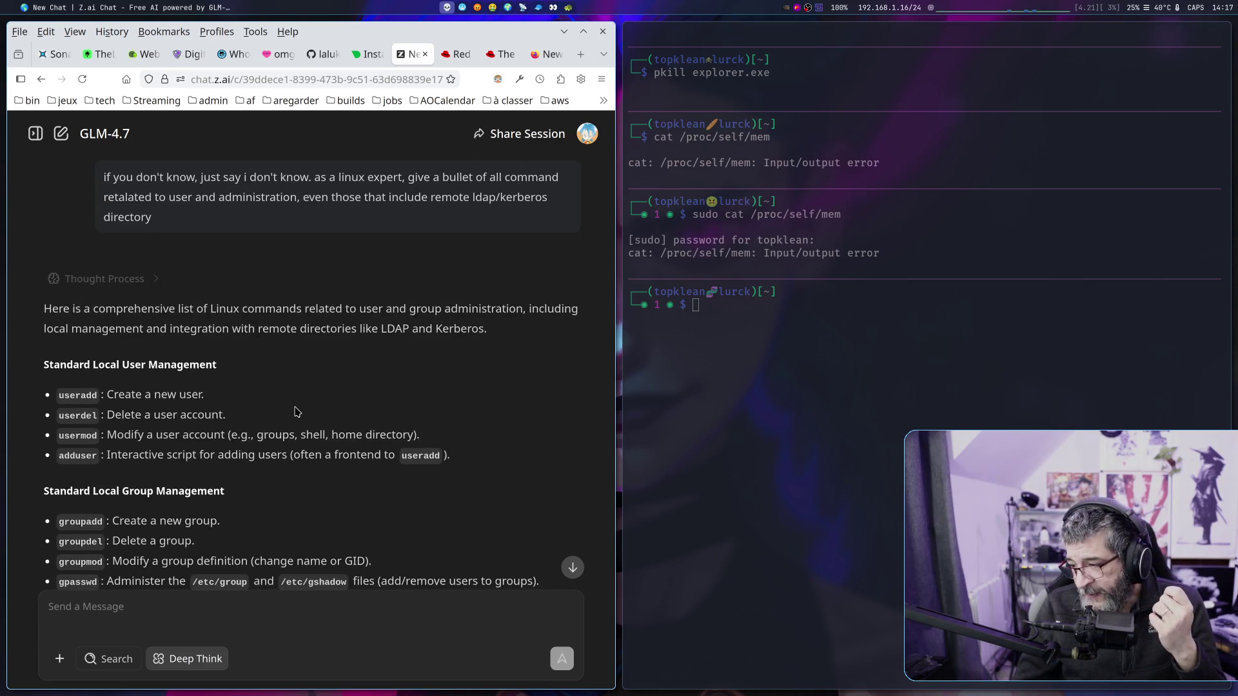
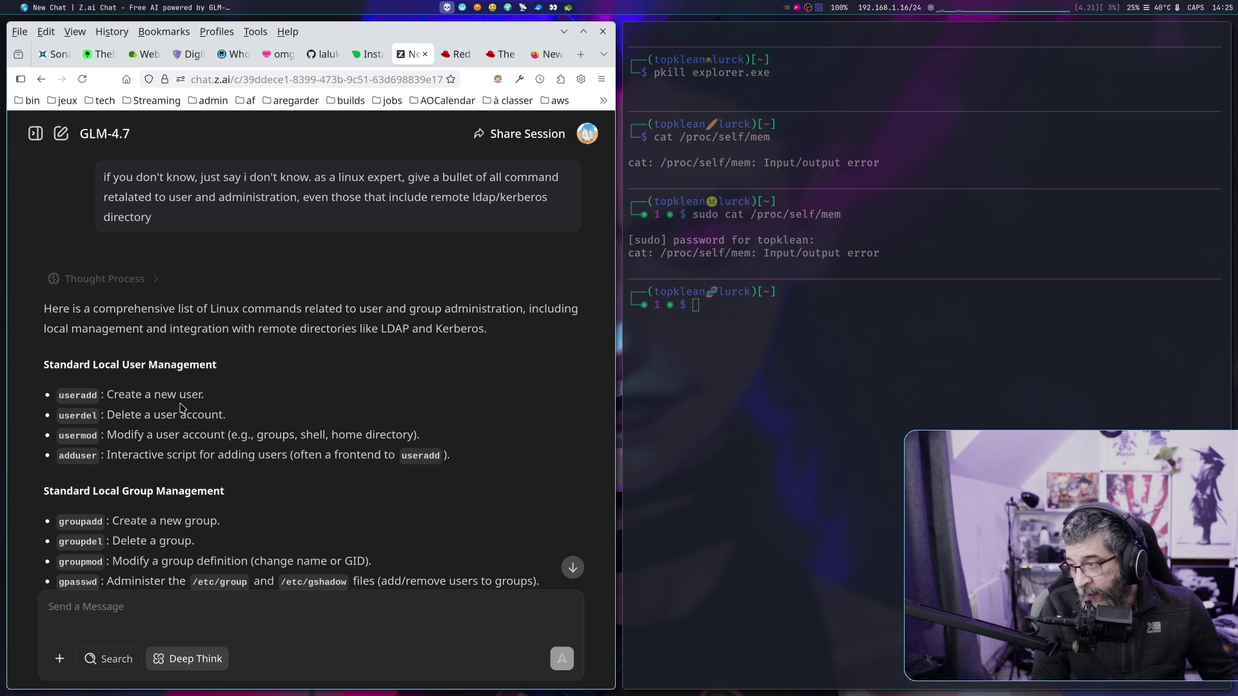
Move keyboard focus from the browser to the terminal window with Super+Right.
{"action": "key", "text": "super+Right"}
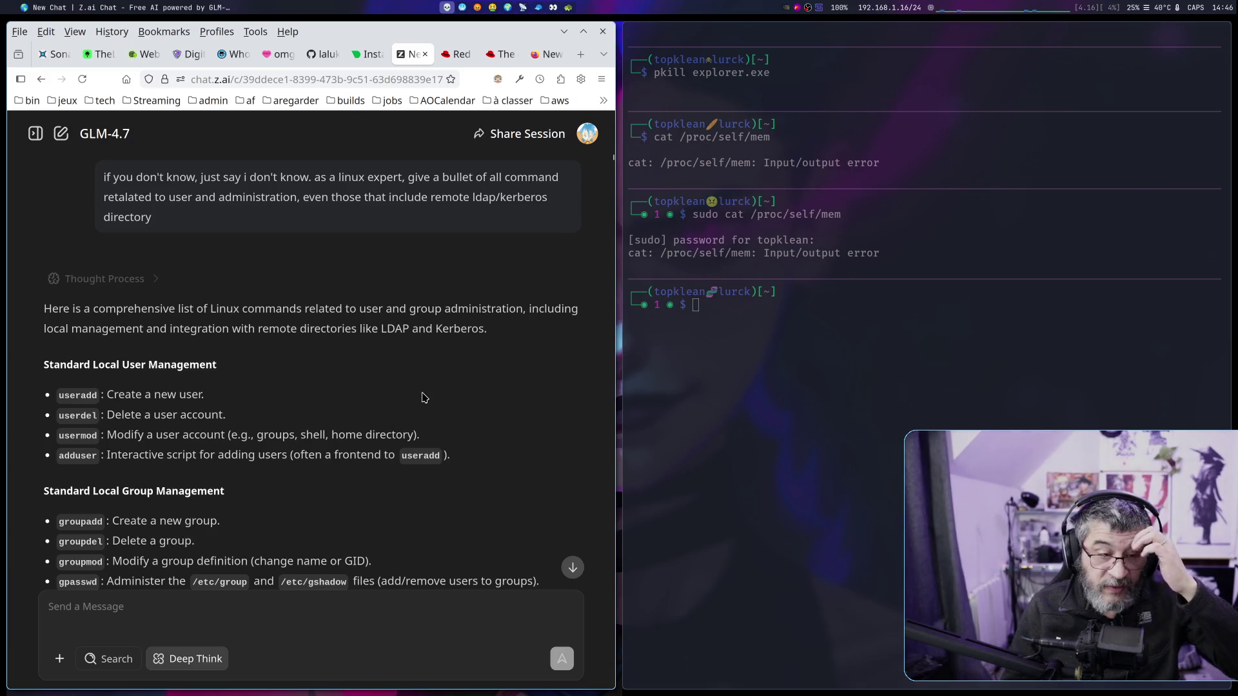
Highlight the prompt from 'as a linux expert' to 'directory', then widen the browser and zoom to 120%.
{"action": "scroll", "coordinate": [424, 397], "scroll_direction": "down", "scroll_amount": 3}
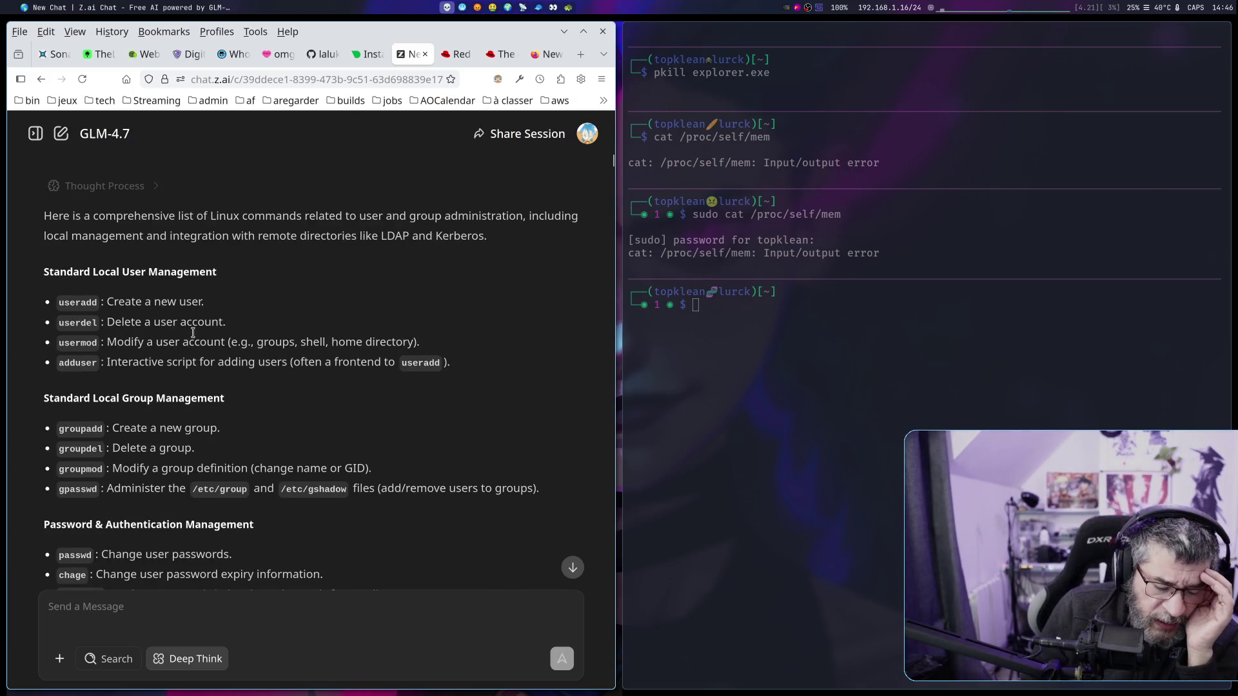
{"action": "scroll", "coordinate": [258, 297], "scroll_direction": "up", "scroll_amount": 3}
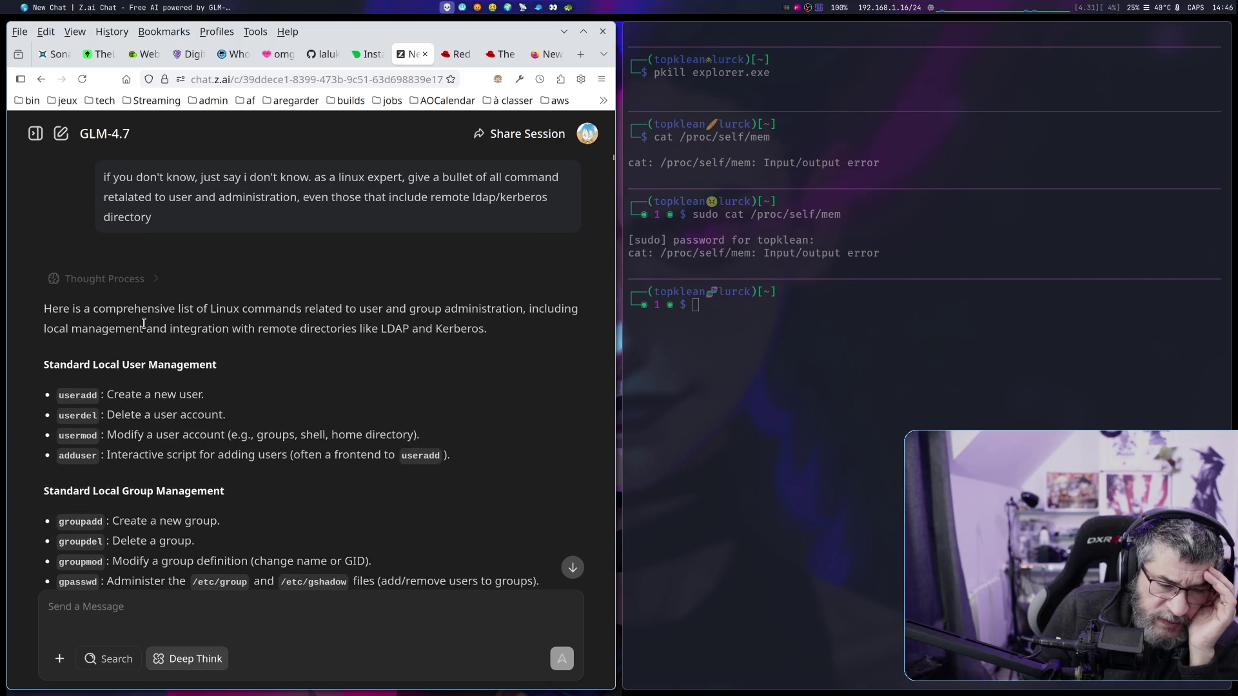
{"action": "left_click_drag", "start_coordinate": [149, 180], "coordinate": [318, 180]}
{"action": "left_click", "coordinate": [144, 179]}
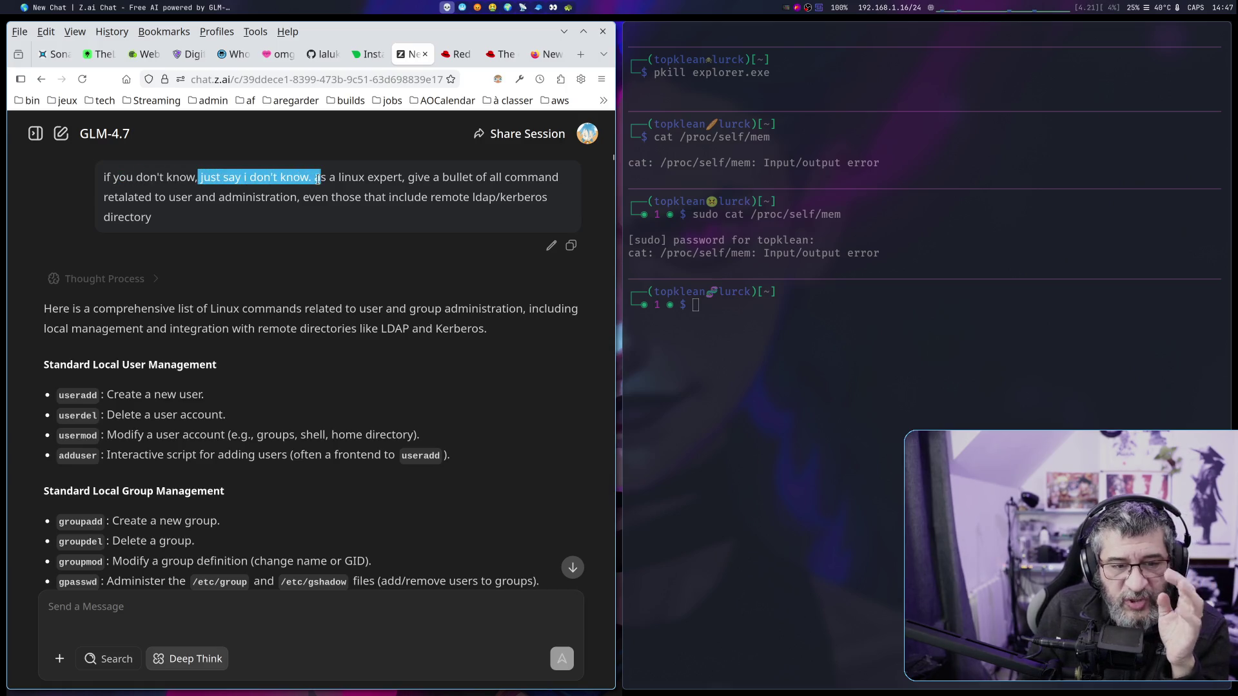
{"action": "left_click", "coordinate": [373, 192]}
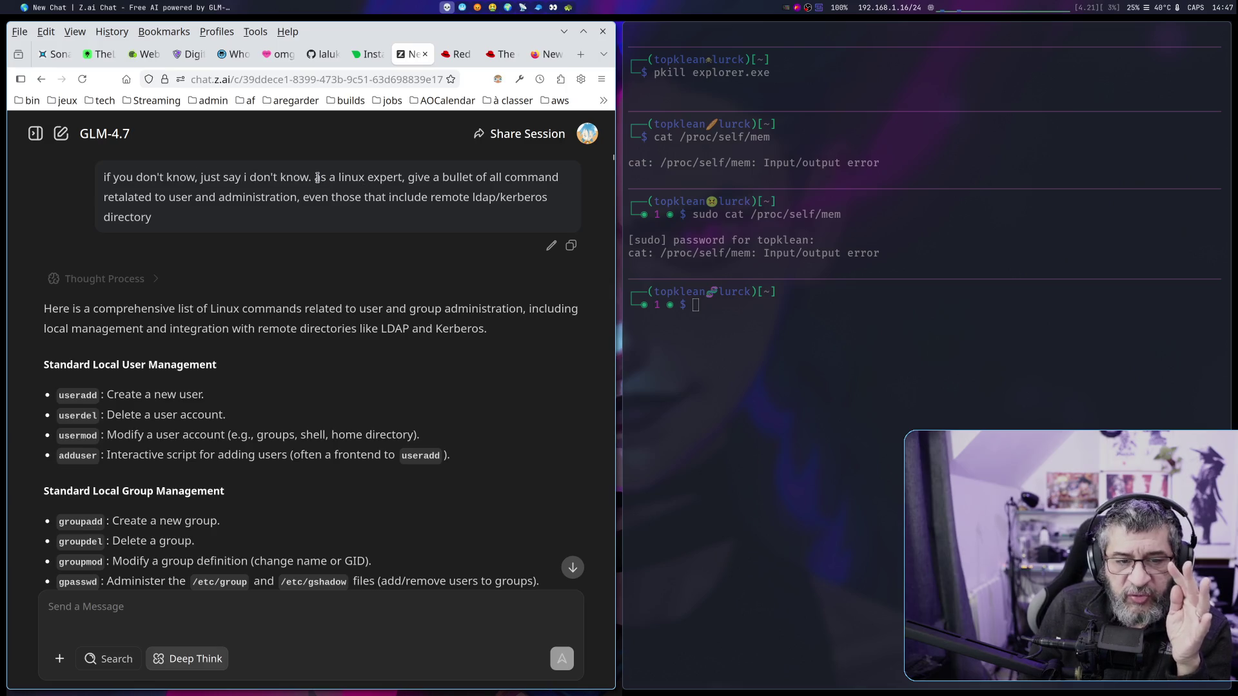
{"action": "left_click_drag", "start_coordinate": [315, 177], "coordinate": [345, 232]}
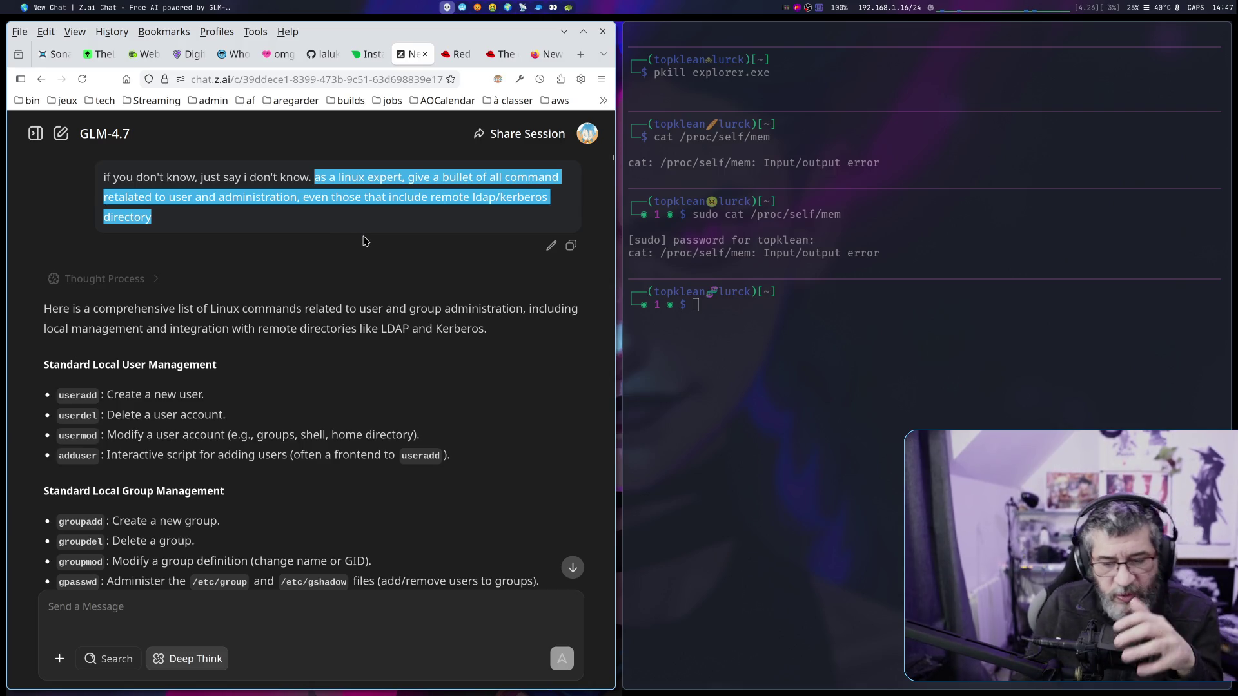
{"action": "key", "text": "super+l"}
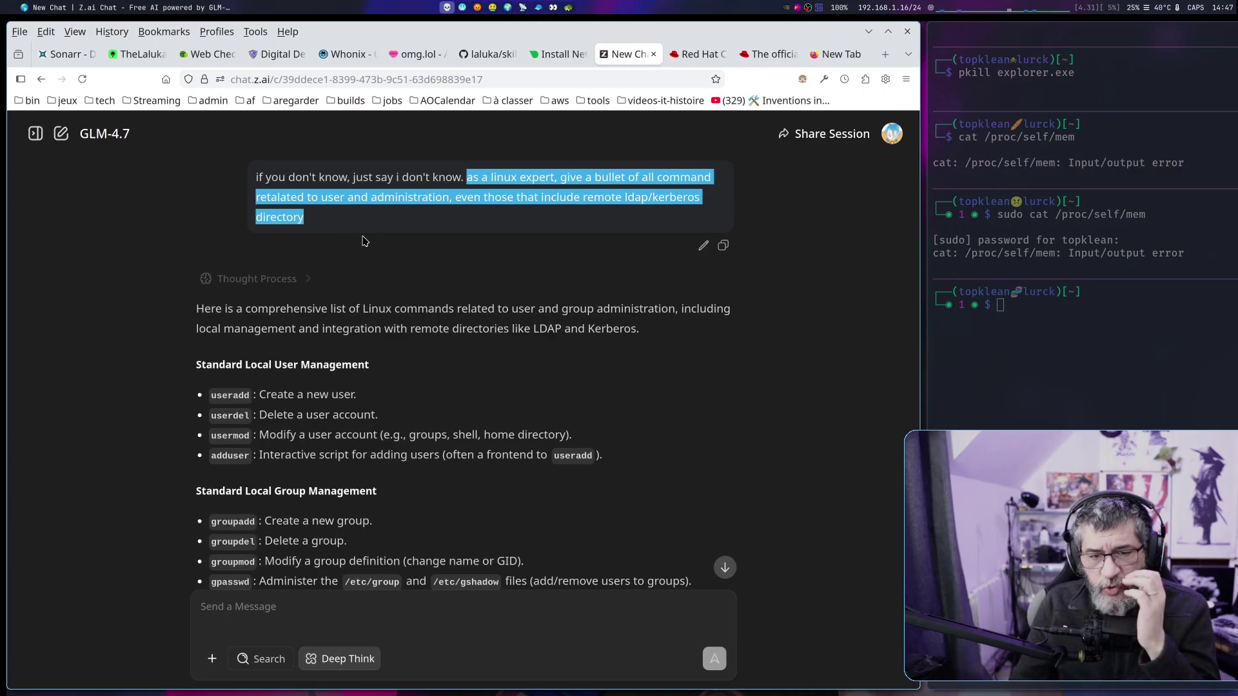
{"action": "key", "text": "ctrl+plus"}
{"action": "key", "text": "ctrl+plus"}
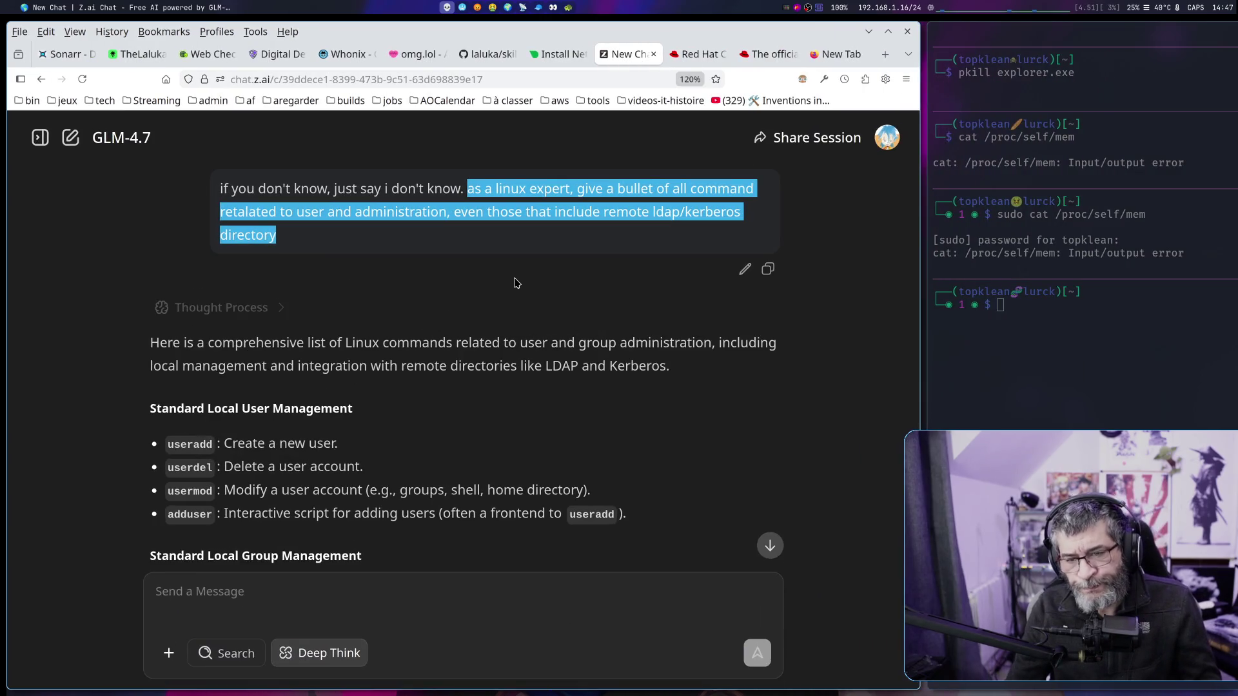